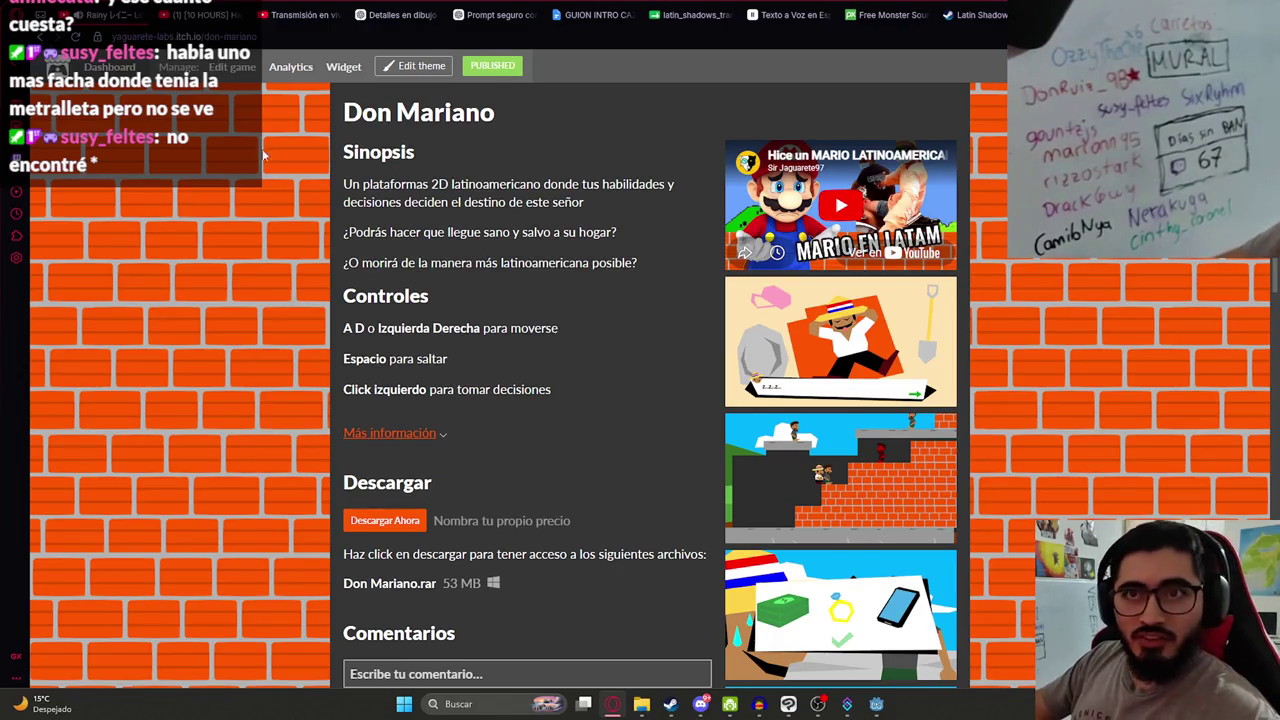
- Go back to the Yaguarete Labs creator page and look over its four games
key("alt+Left")
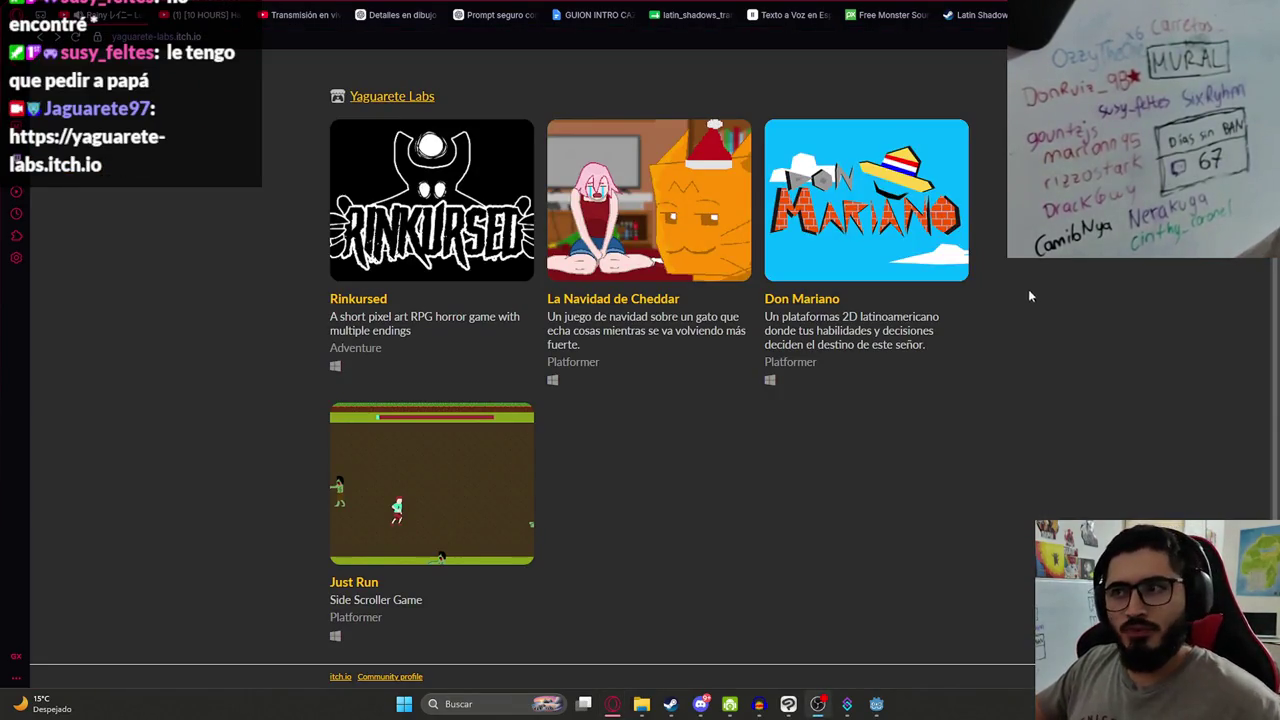
scroll(1028, 289, "up", 3)
scroll(863, 434, "down", 3)
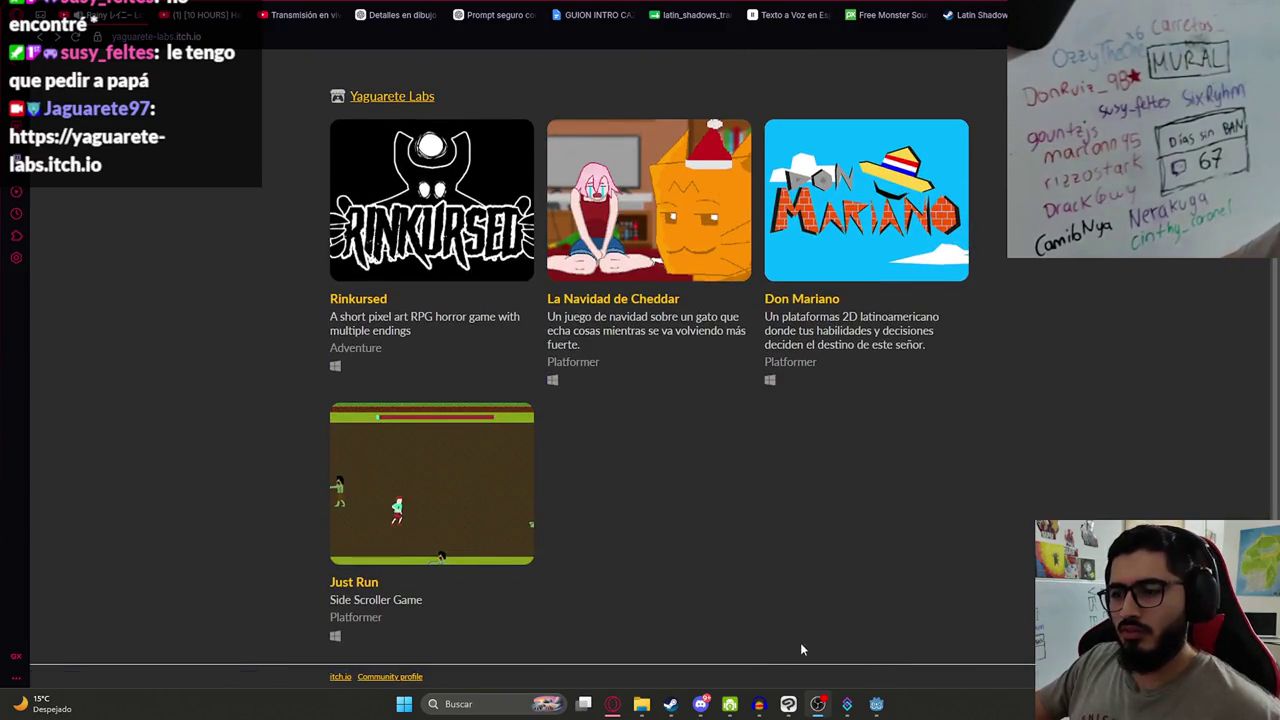
left_click(670, 705)
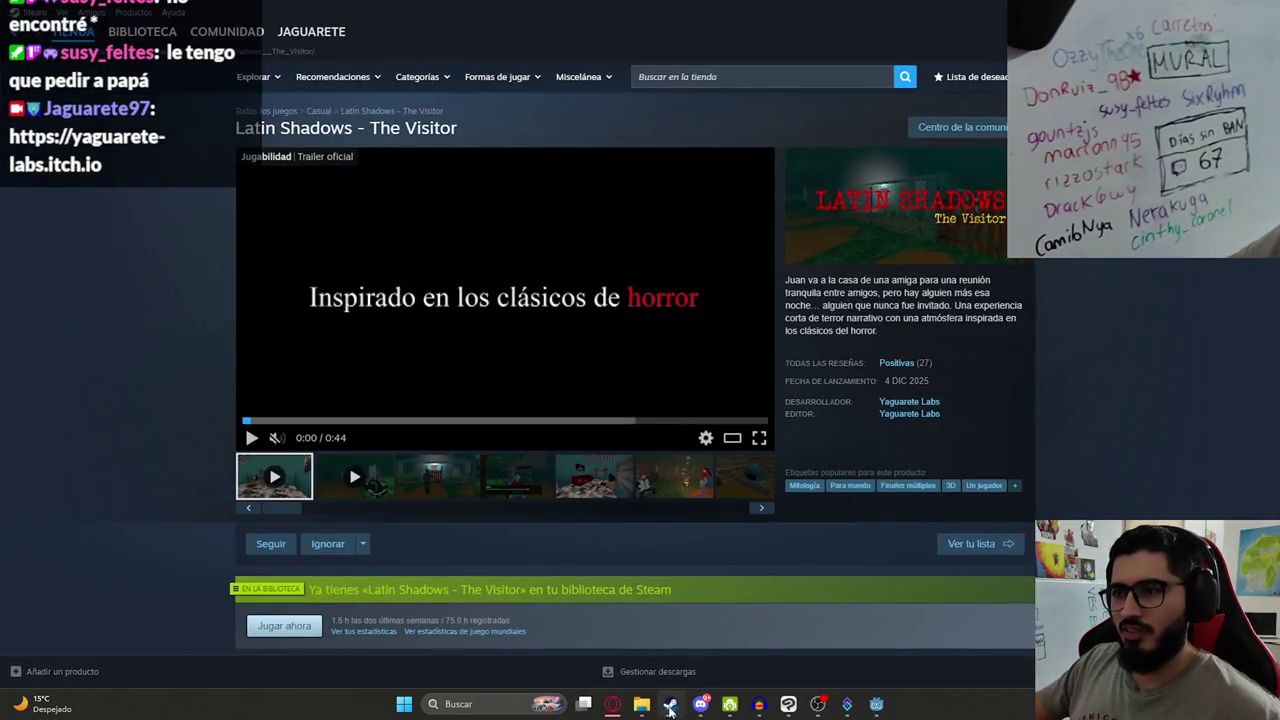
left_click(670, 705)
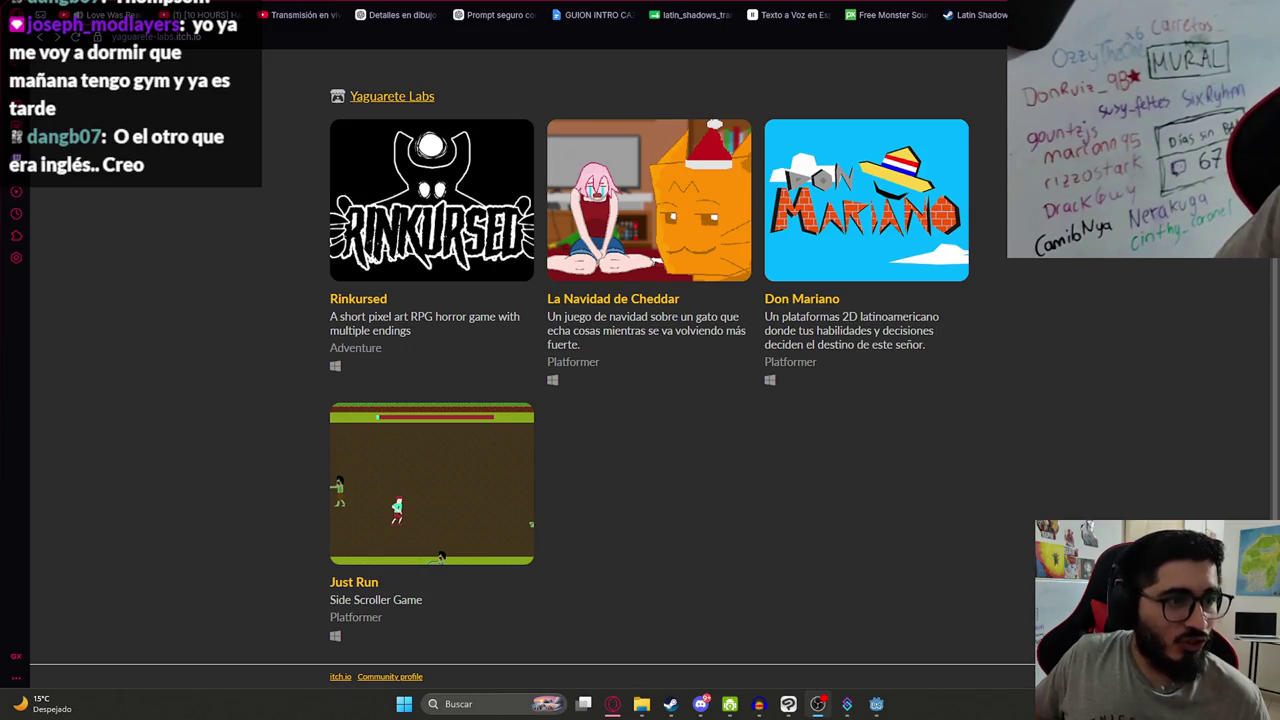
- Search Google Images for 'thompson metralleta' and preview the Taiwangun replica result
key("ctrl+t")
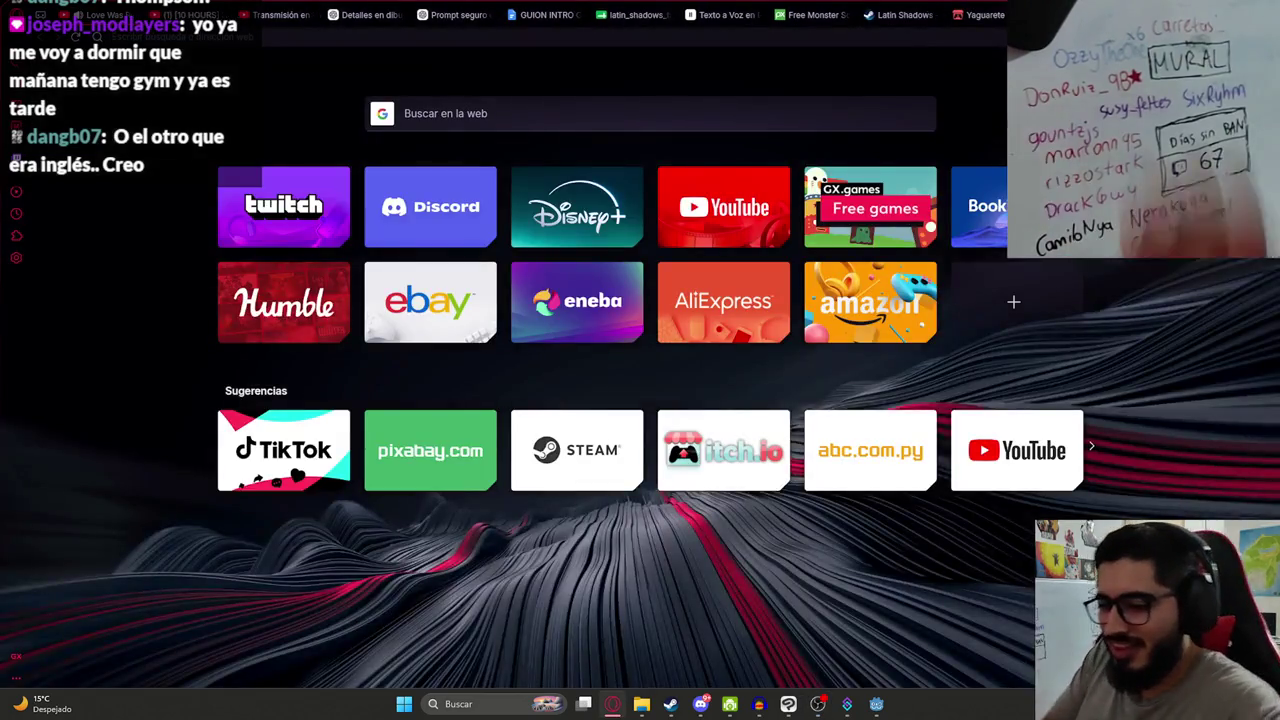
type("thompson")
key("Return")
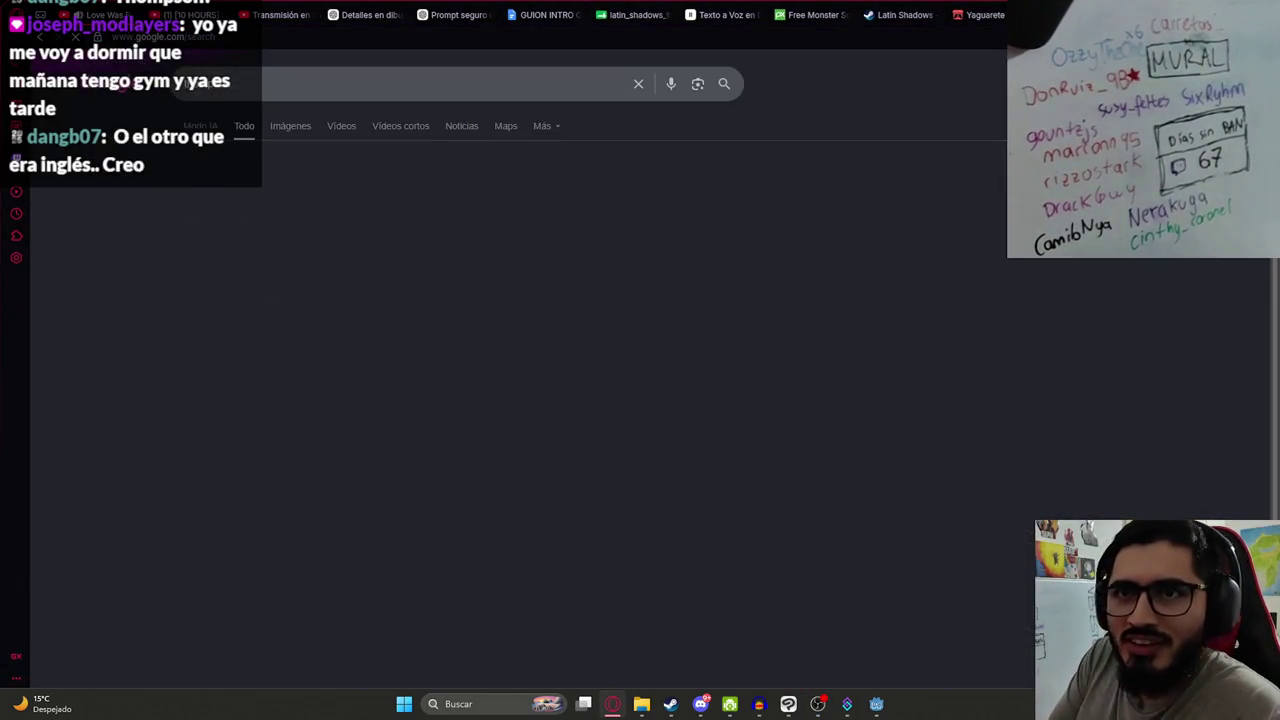
left_click(292, 88)
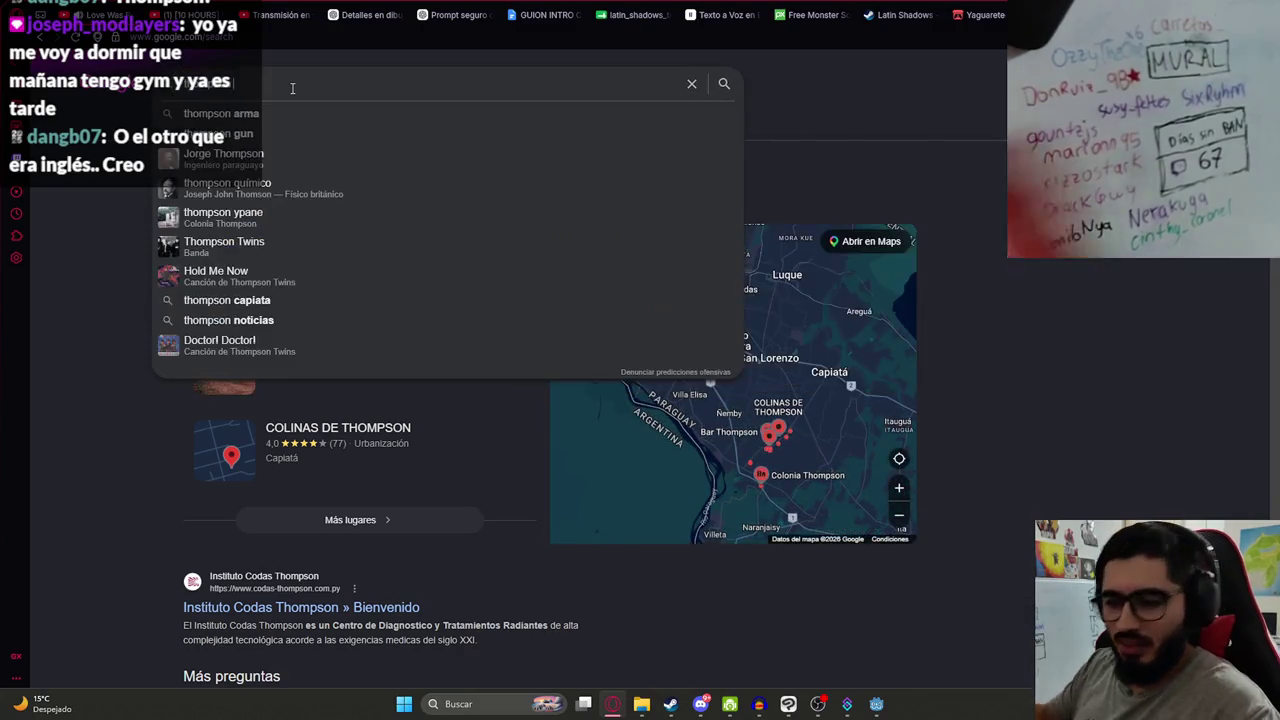
type("metrallet")
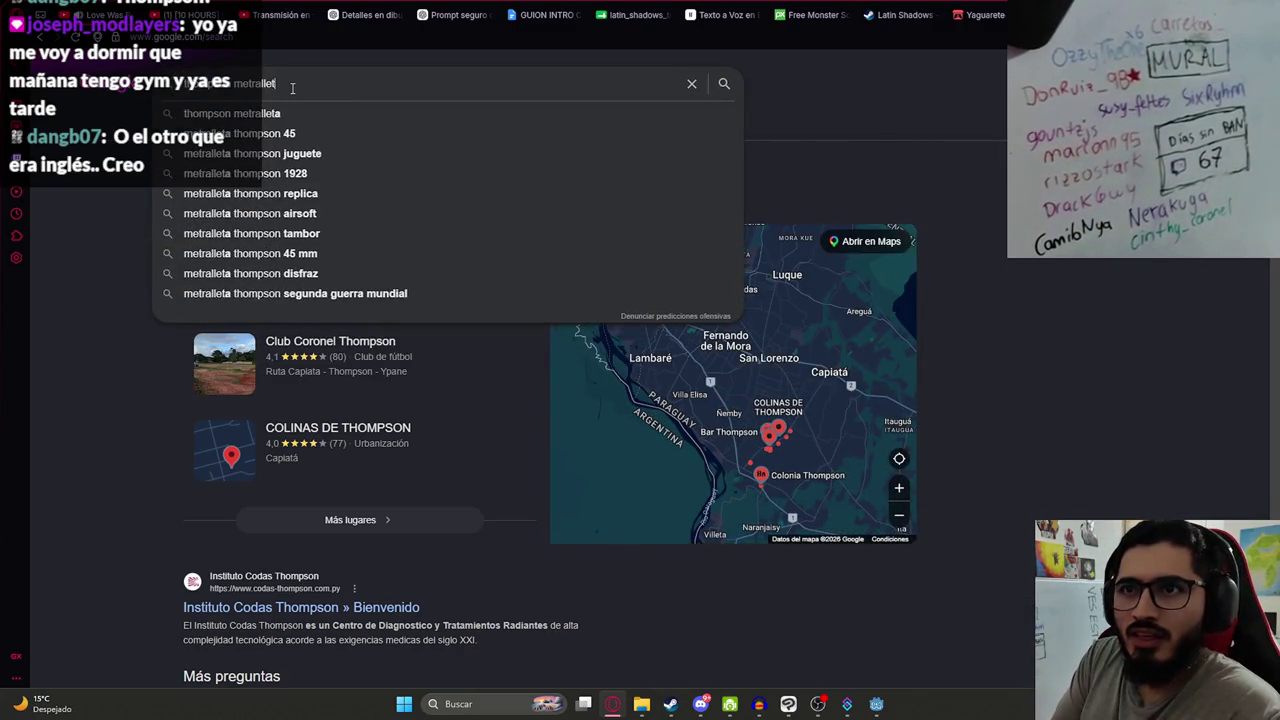
type("a")
key("Return")
left_click(294, 127)
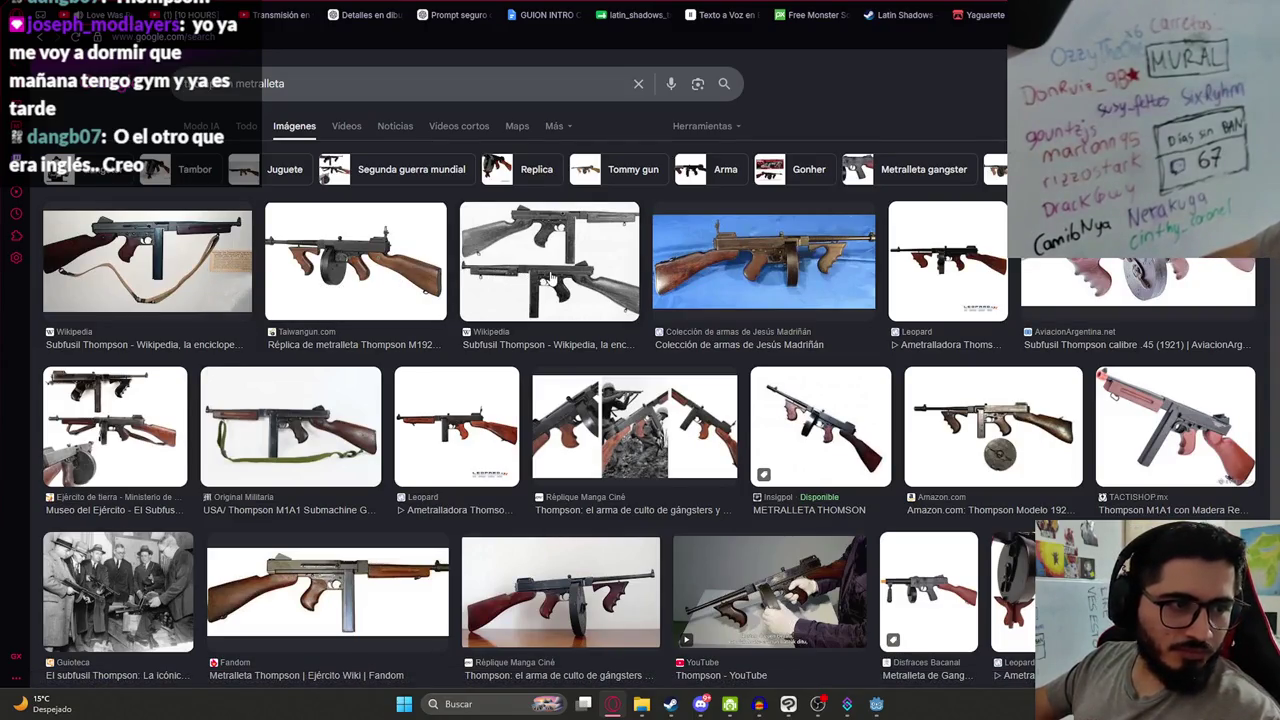
left_click(420, 300)
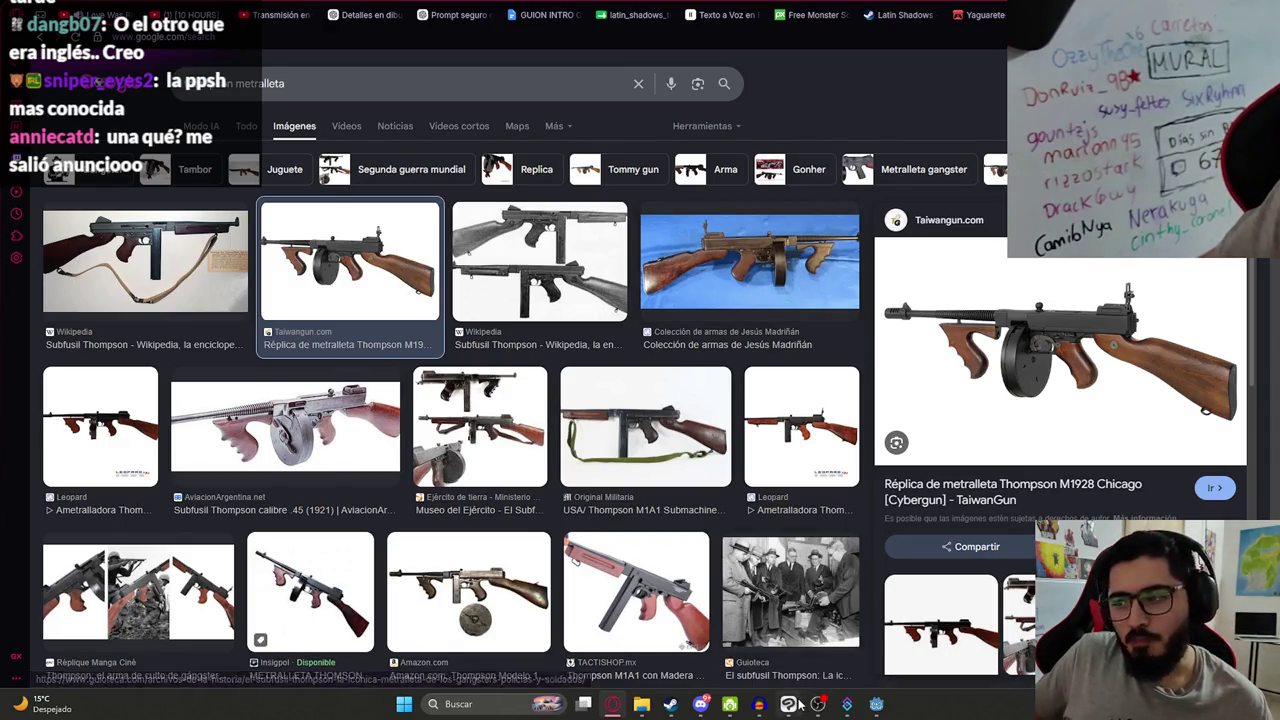
- Bring the Godot editor with the Malavision ending scene to the front
left_click(790, 704)
left_click(790, 704)
left_click(876, 704)
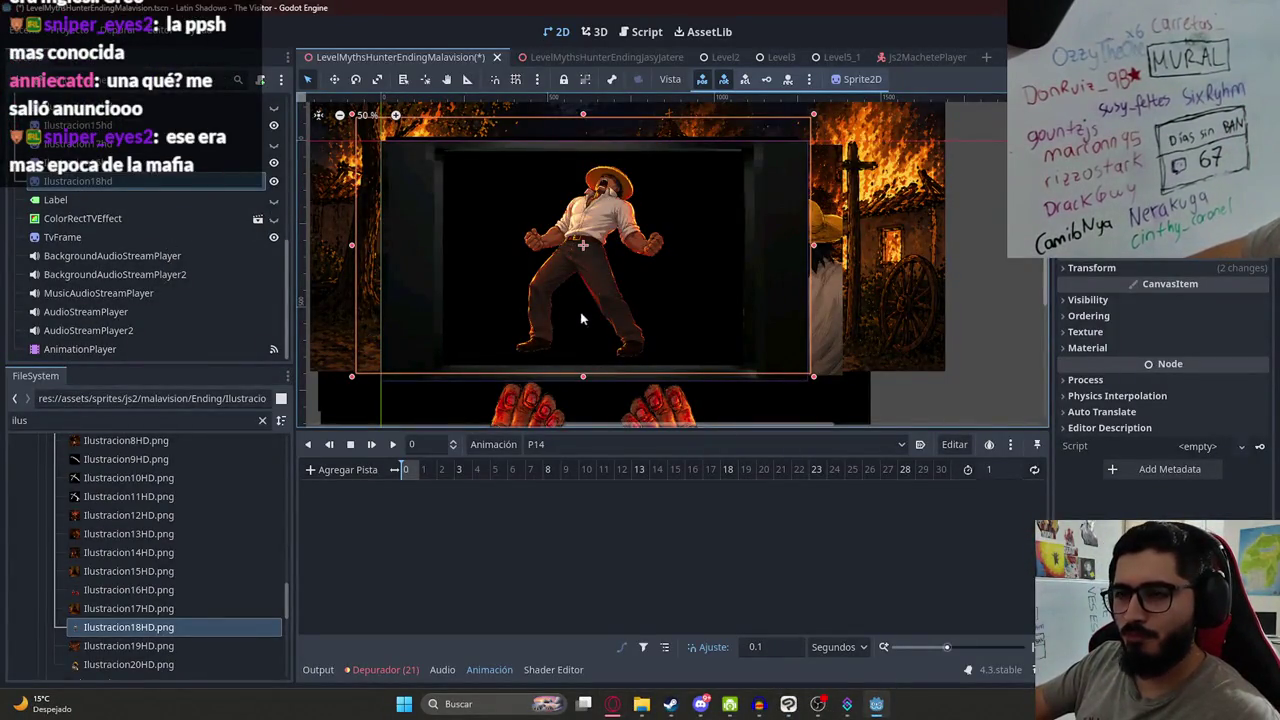
- Key Ilustracion18hd as visible at frame 0 of the P14 animation
left_click(80, 349)
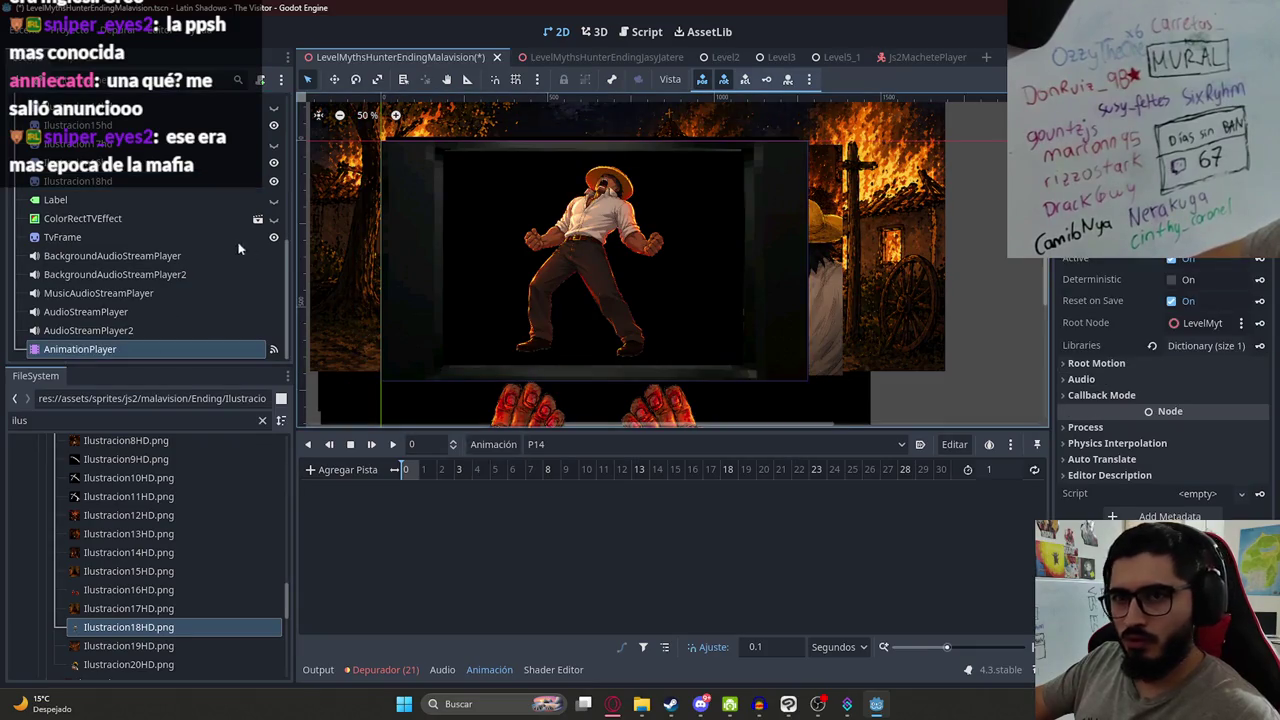
left_click(585, 245)
left_click(1098, 300)
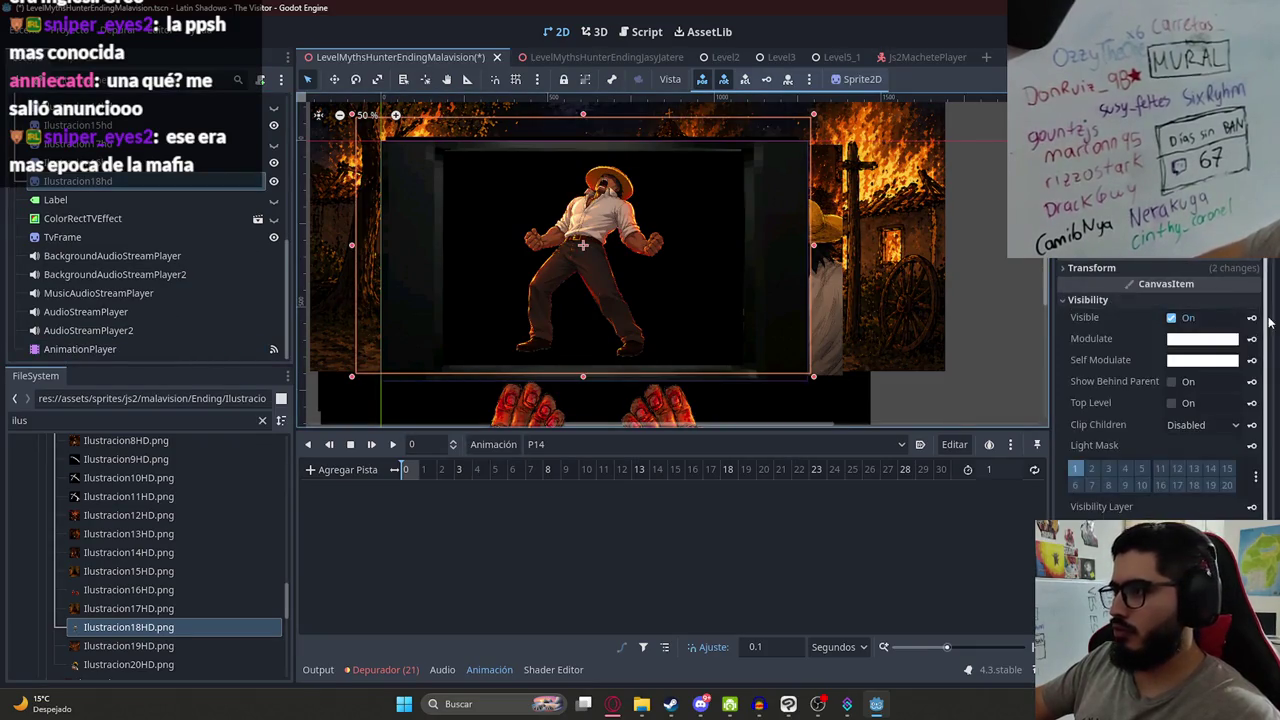
left_click(1215, 320)
left_click(1251, 318)
key("Return")
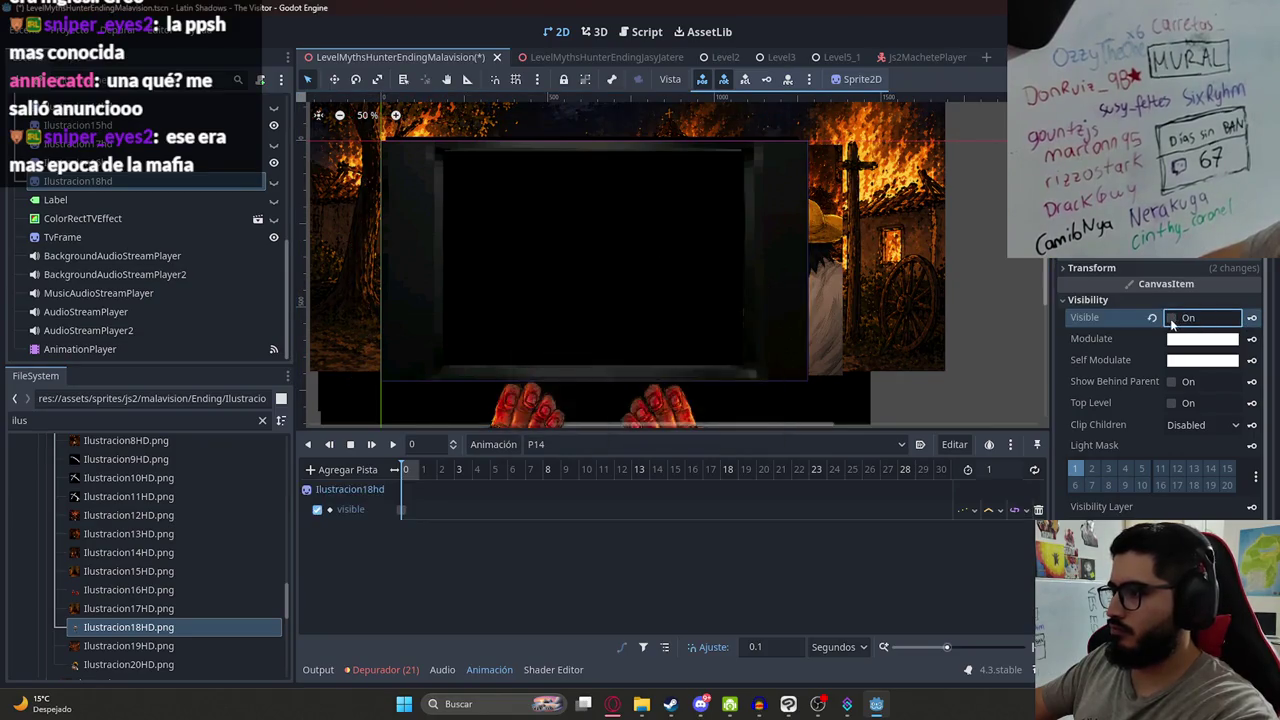
left_click(1238, 320)
left_click(1251, 318)
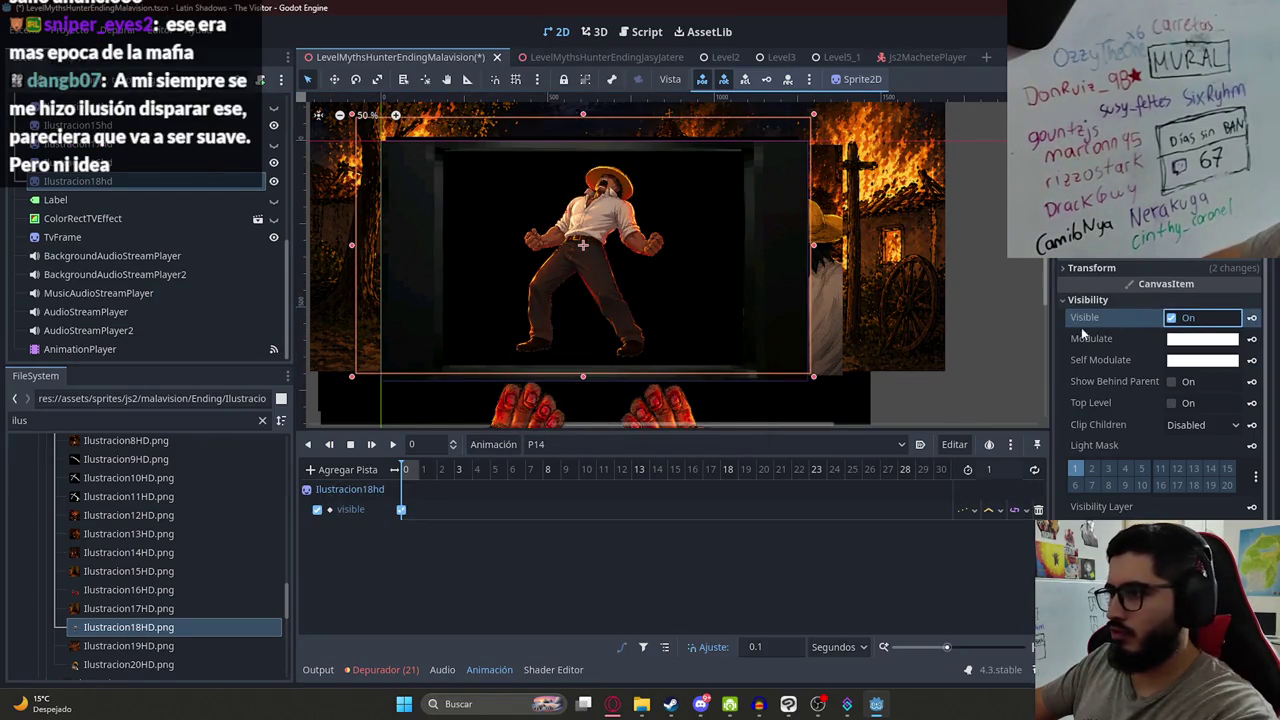
- Key Ilustracion18hd's position, scale and a fully transparent modulate at frame 0
left_click(1091, 268)
left_click(1251, 285)
key("Return")
left_click(1251, 351)
key("Return")
left_click(1215, 468)
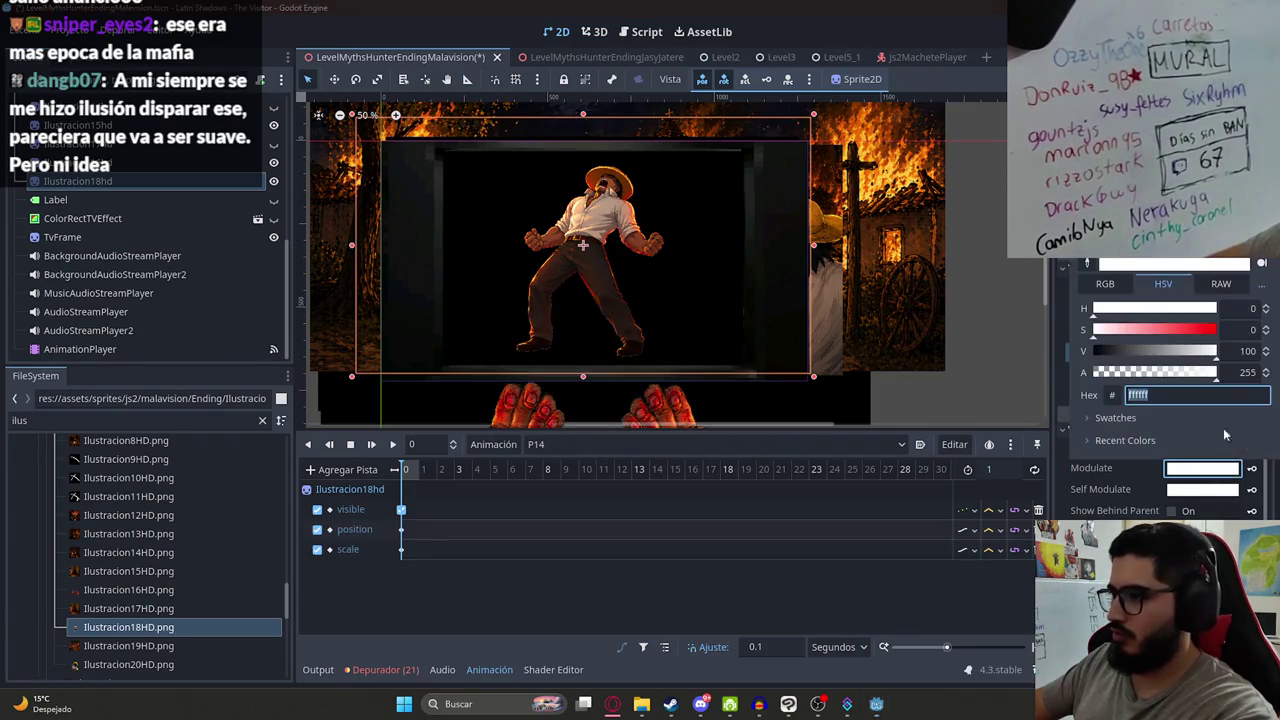
left_click_drag(1188, 372, 1094, 372)
left_click(1251, 468)
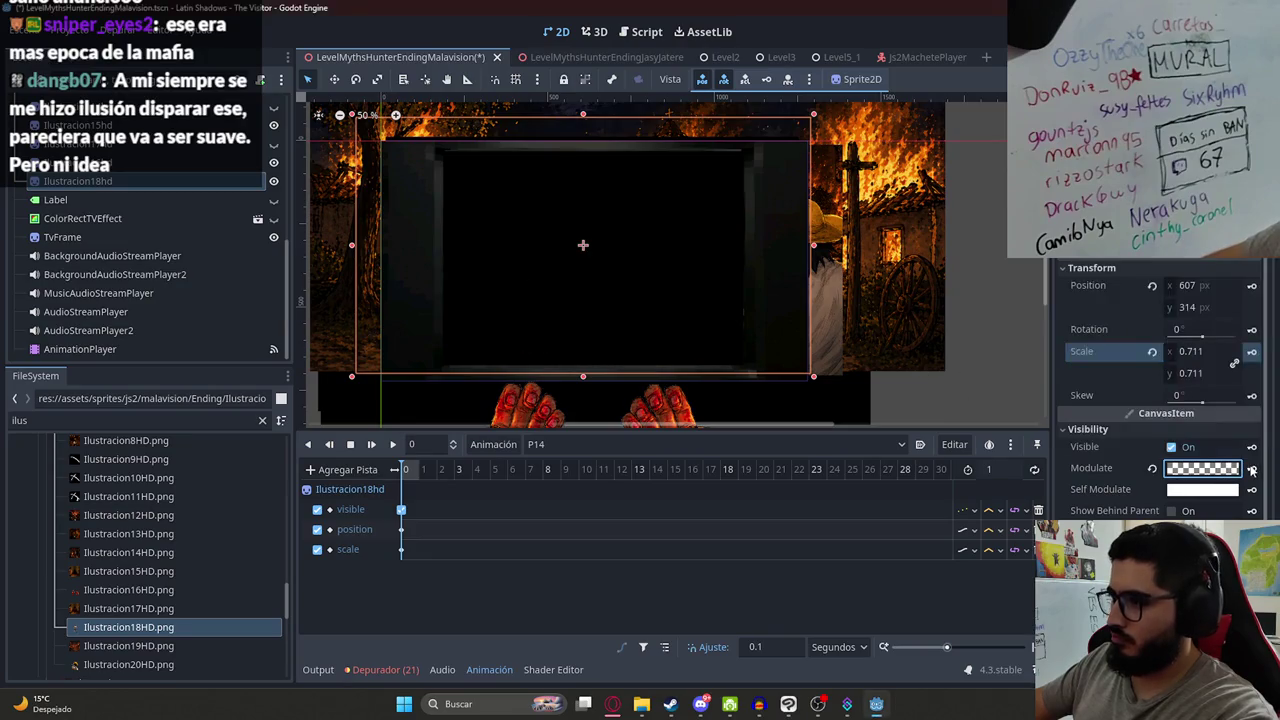
left_click(1251, 468)
key("Return")
- Set P14's length to 5 s, key full opacity at 1 second, and preview the fade-in
left_click(994, 470)
type("5")
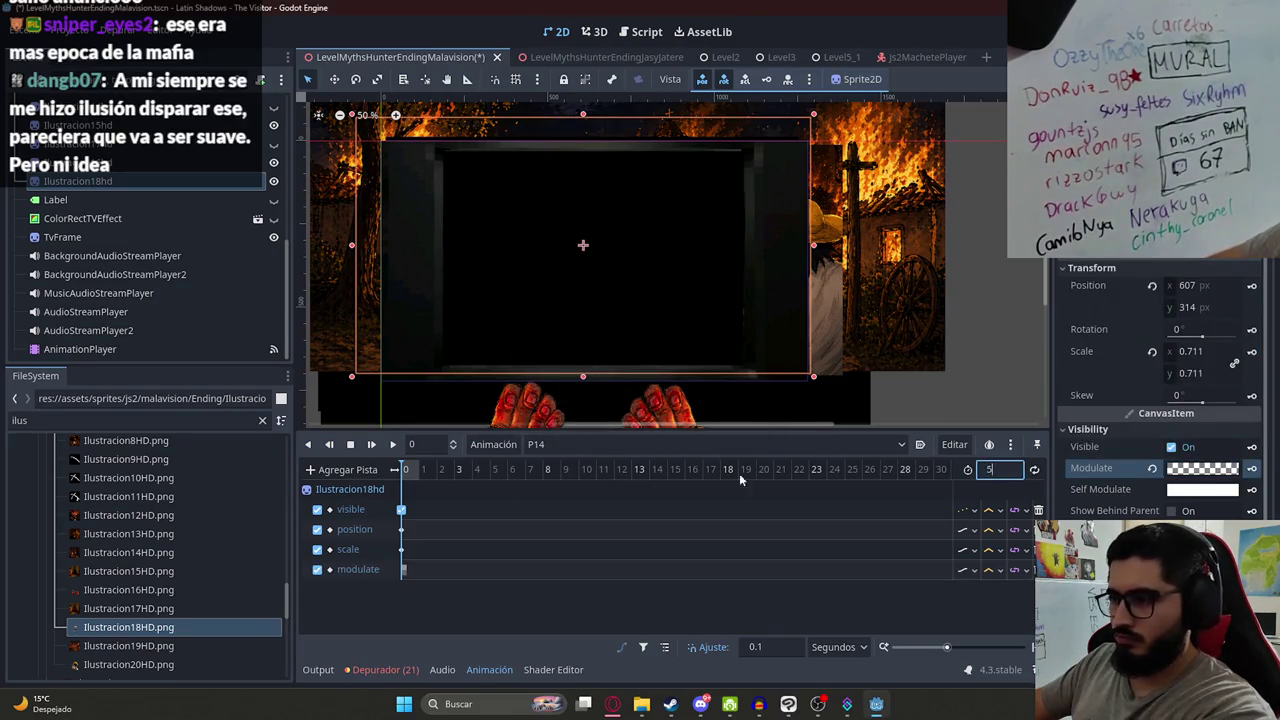
left_click(418, 476)
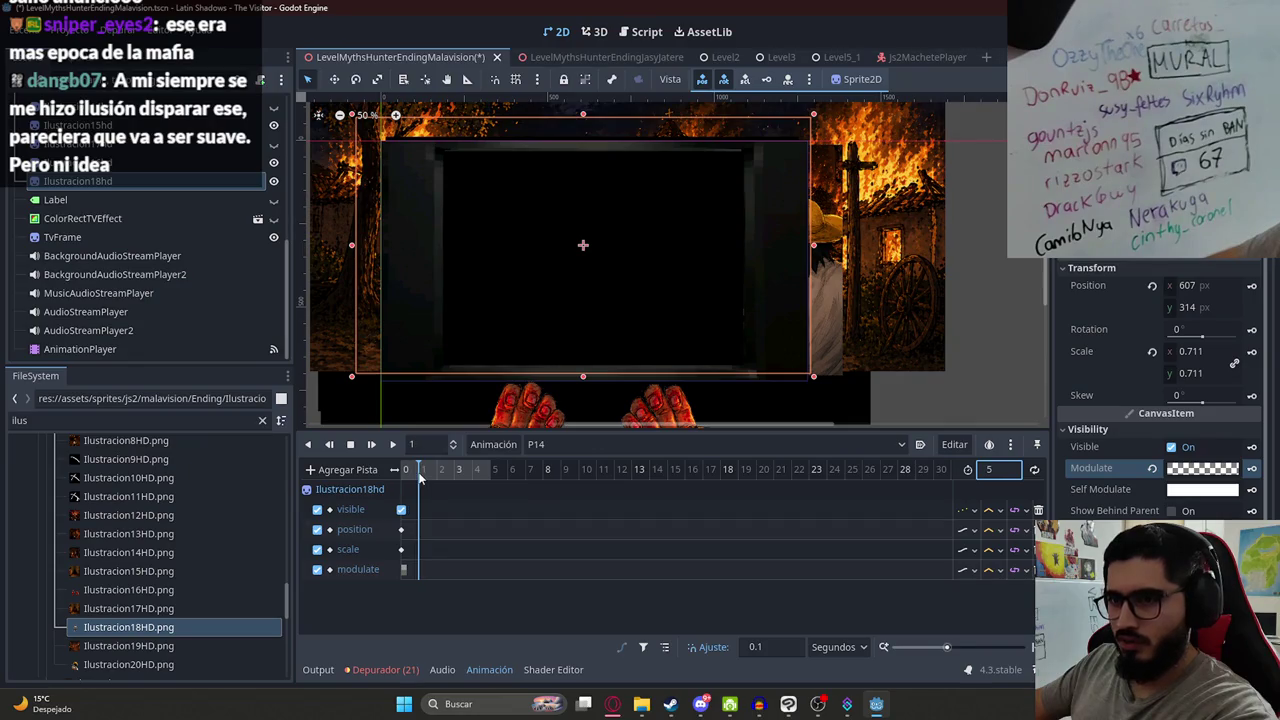
left_click(1152, 468)
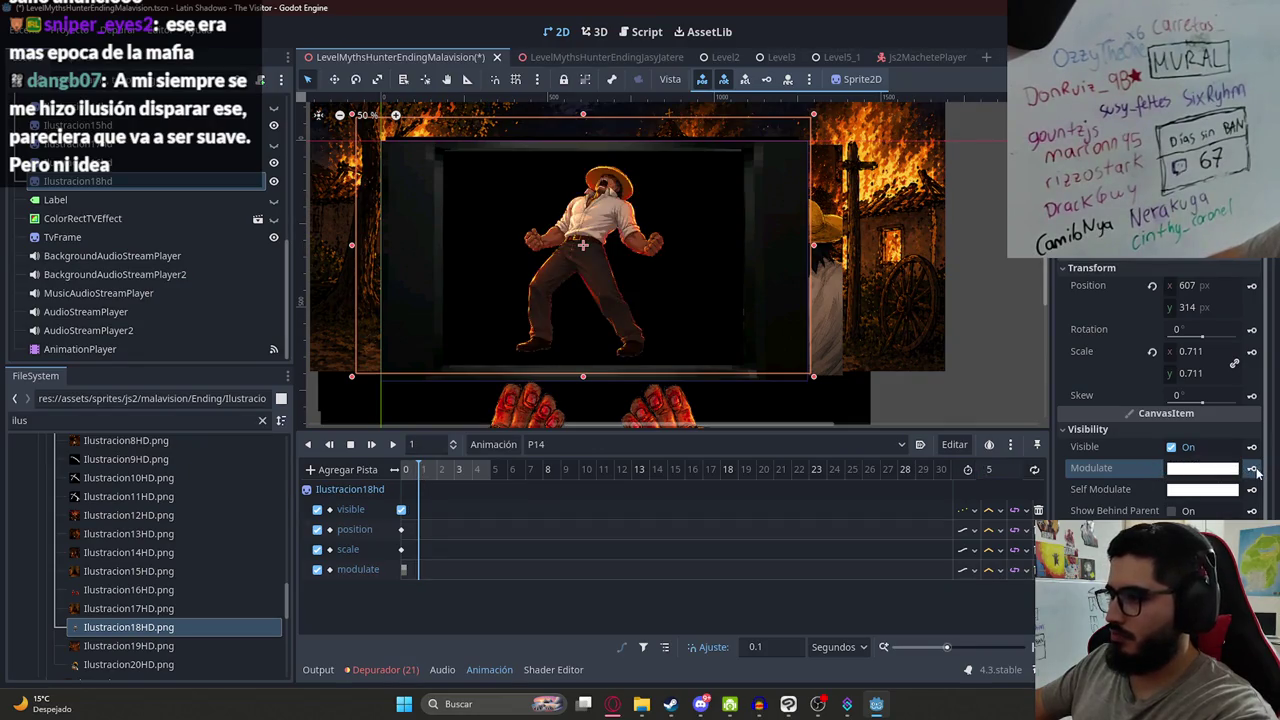
mouse_move(456, 472)
left_mouse_down()
mouse_move(405, 472)
mouse_move(448, 472)
left_mouse_up()
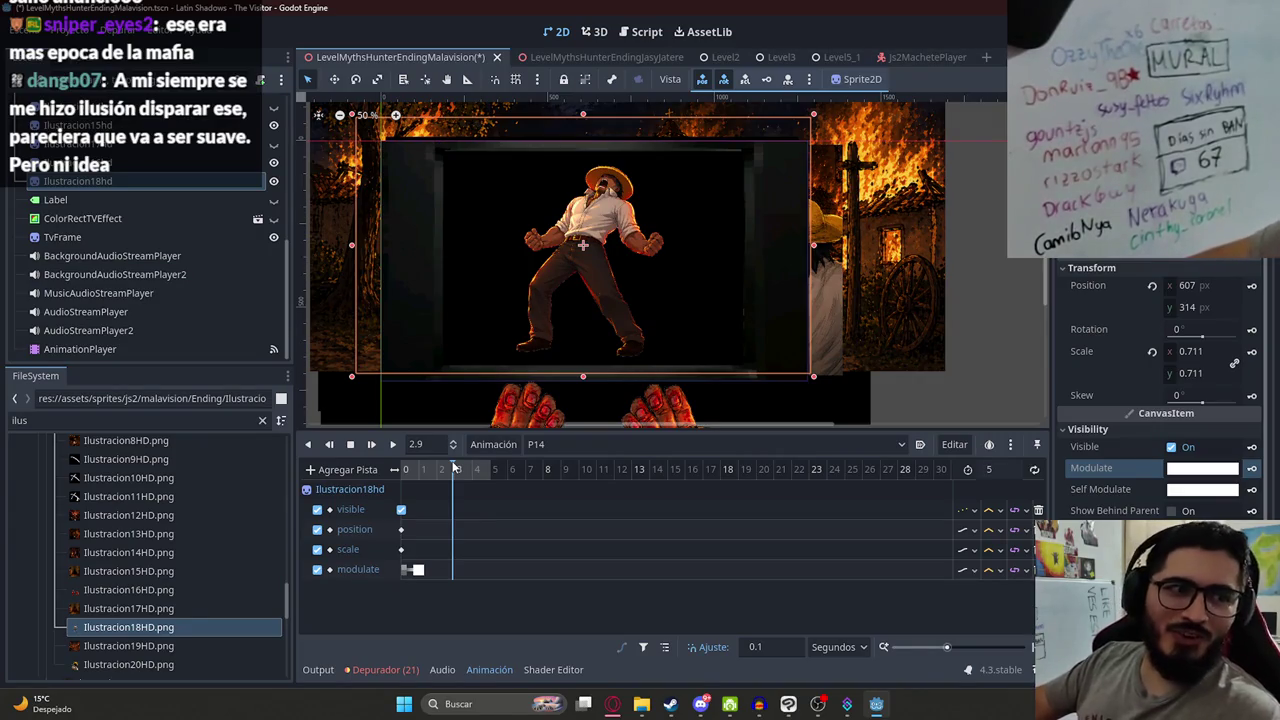
left_click(614, 705)
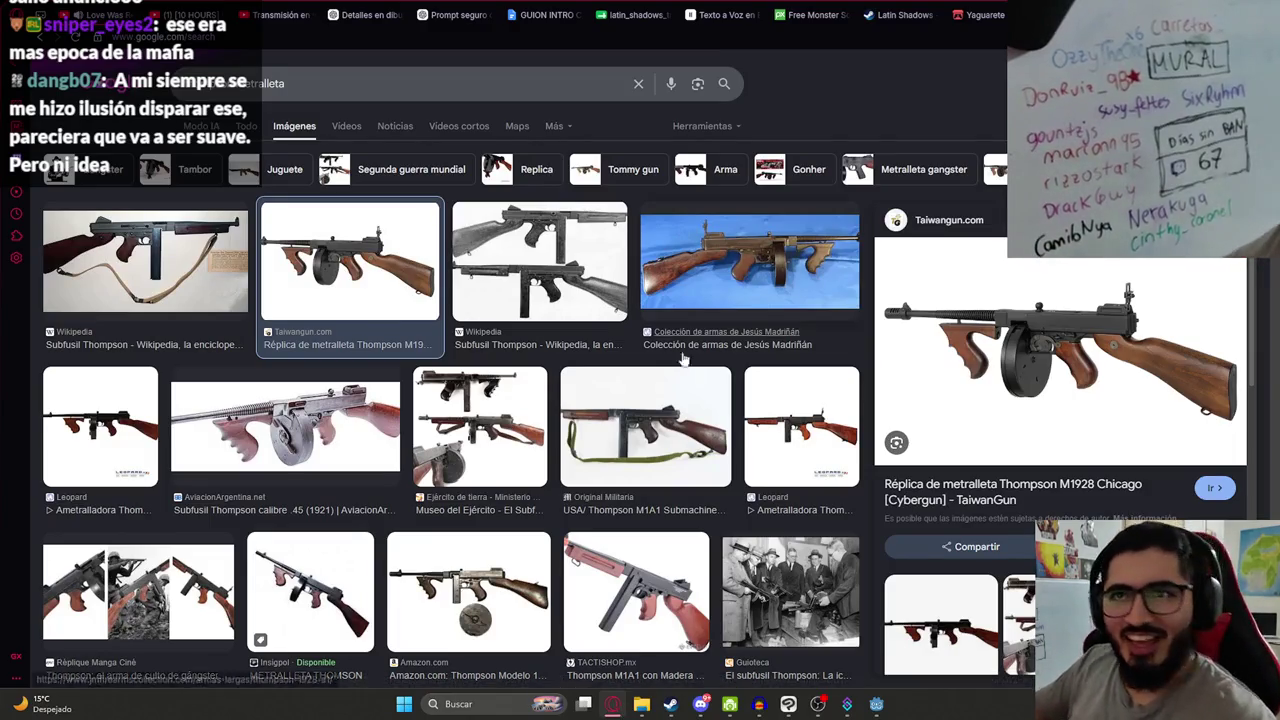
- Search Google for 'thompson metralleta co2' and scroll through the videos and AI overview
triple_click(265, 83)
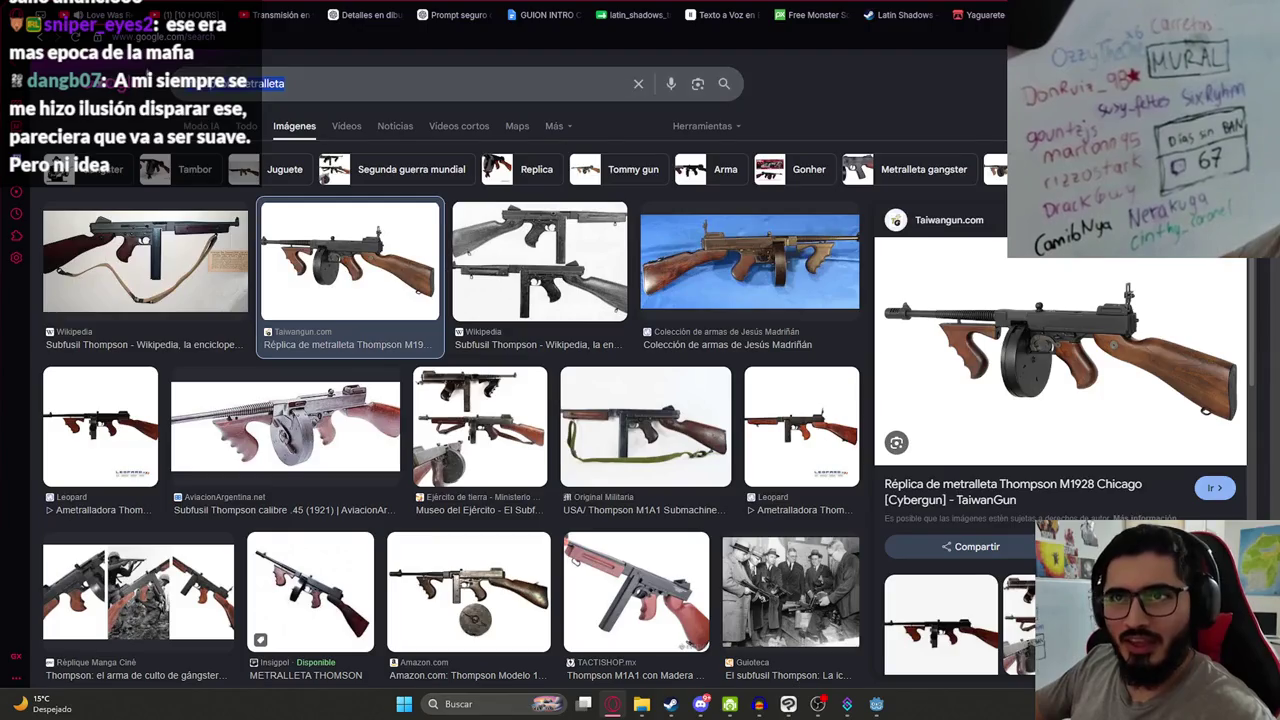
left_click(230, 46)
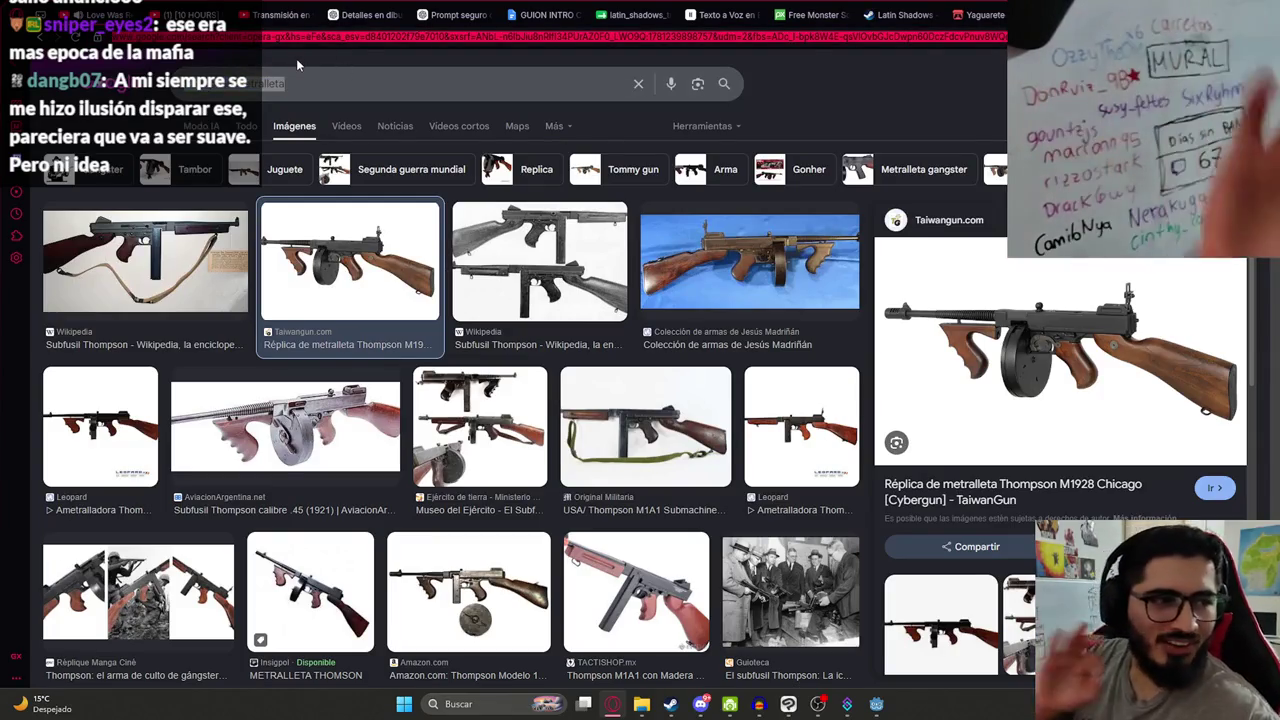
type("thompson metralleta co2")
key("Return")
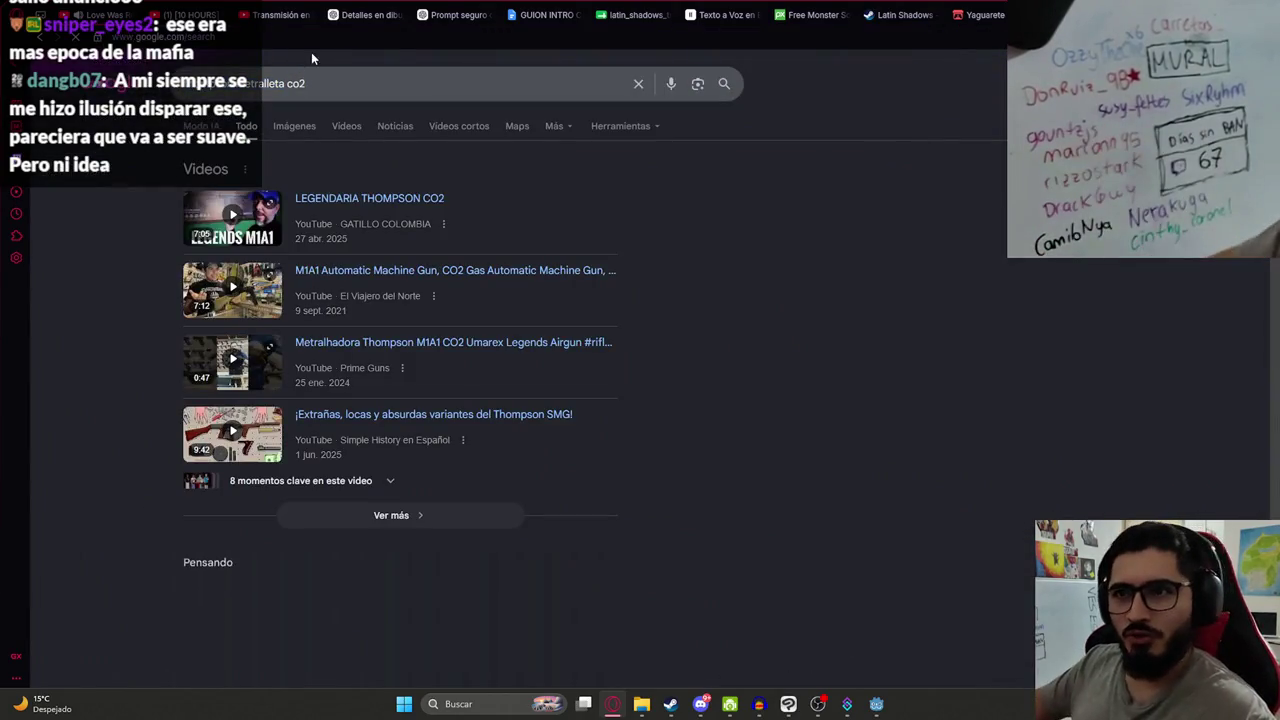
scroll(481, 394, "down", 1)
scroll(481, 395, "down", 6)
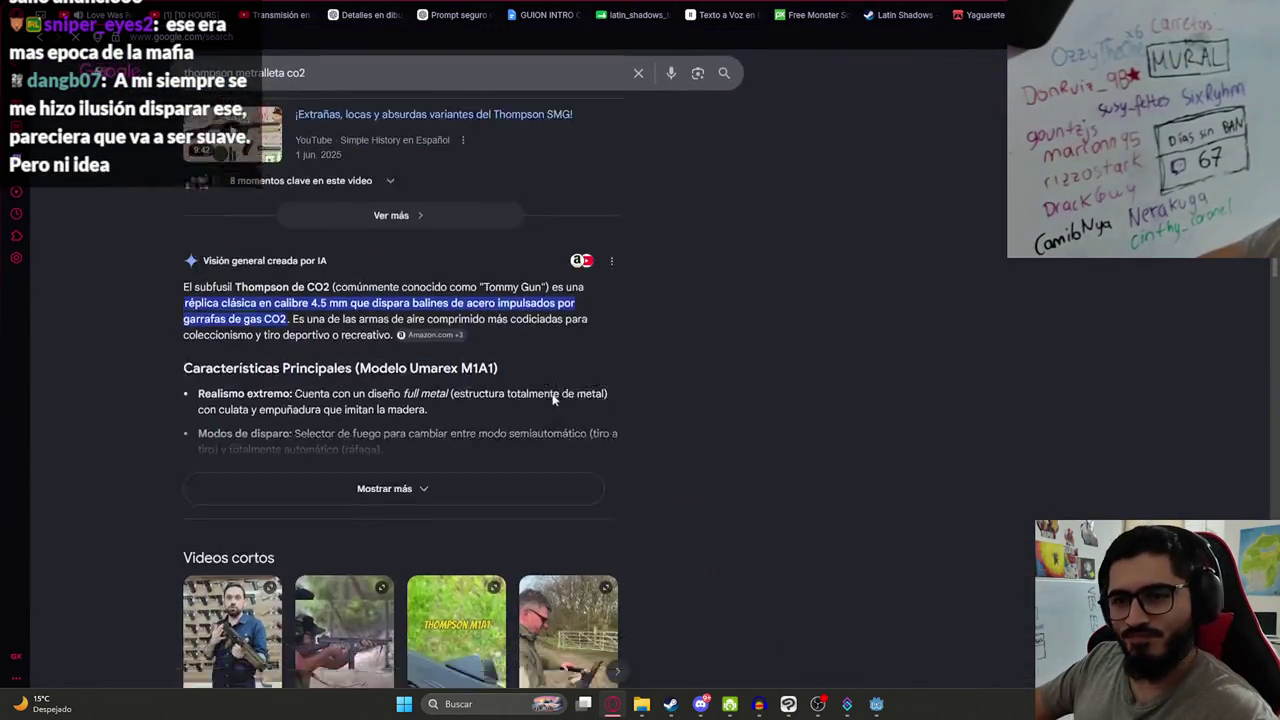
scroll(735, 452, "up", 5)
scroll(369, 458, "up", 1)
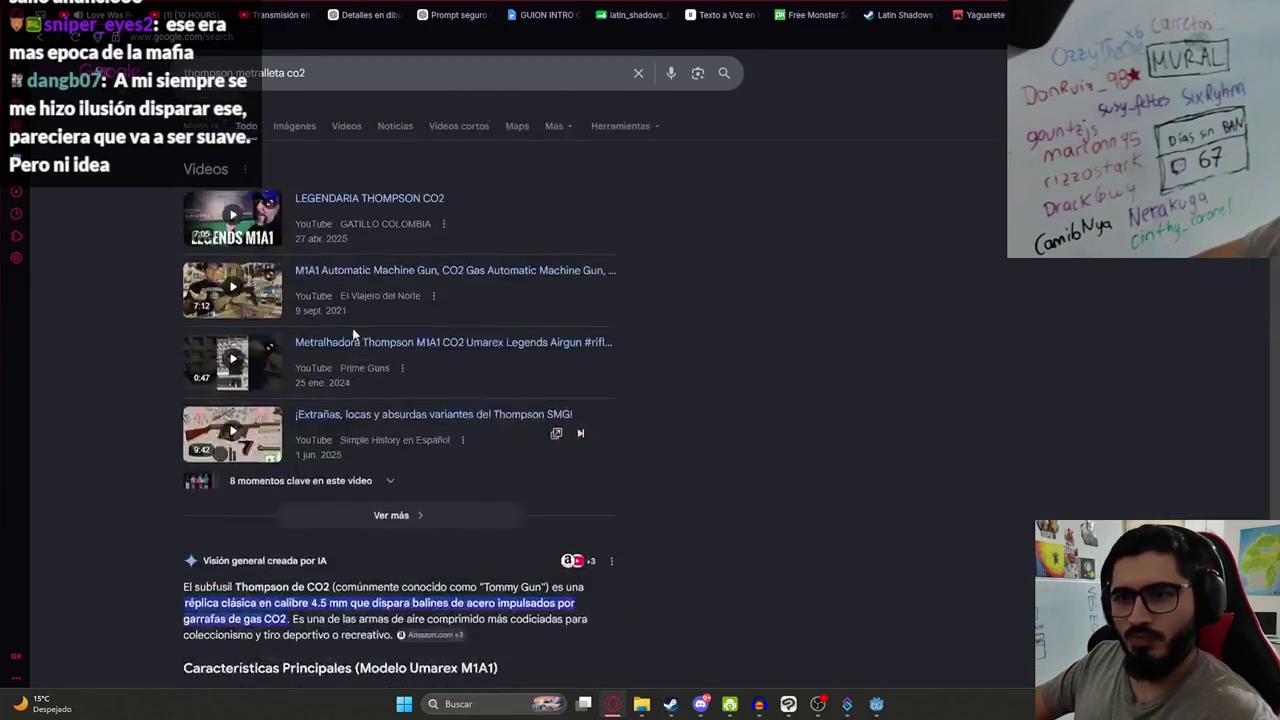
- Play the LEGENDARIA THOMPSON CO2 video and skim between 1:31 and 2:20
left_click(363, 205)
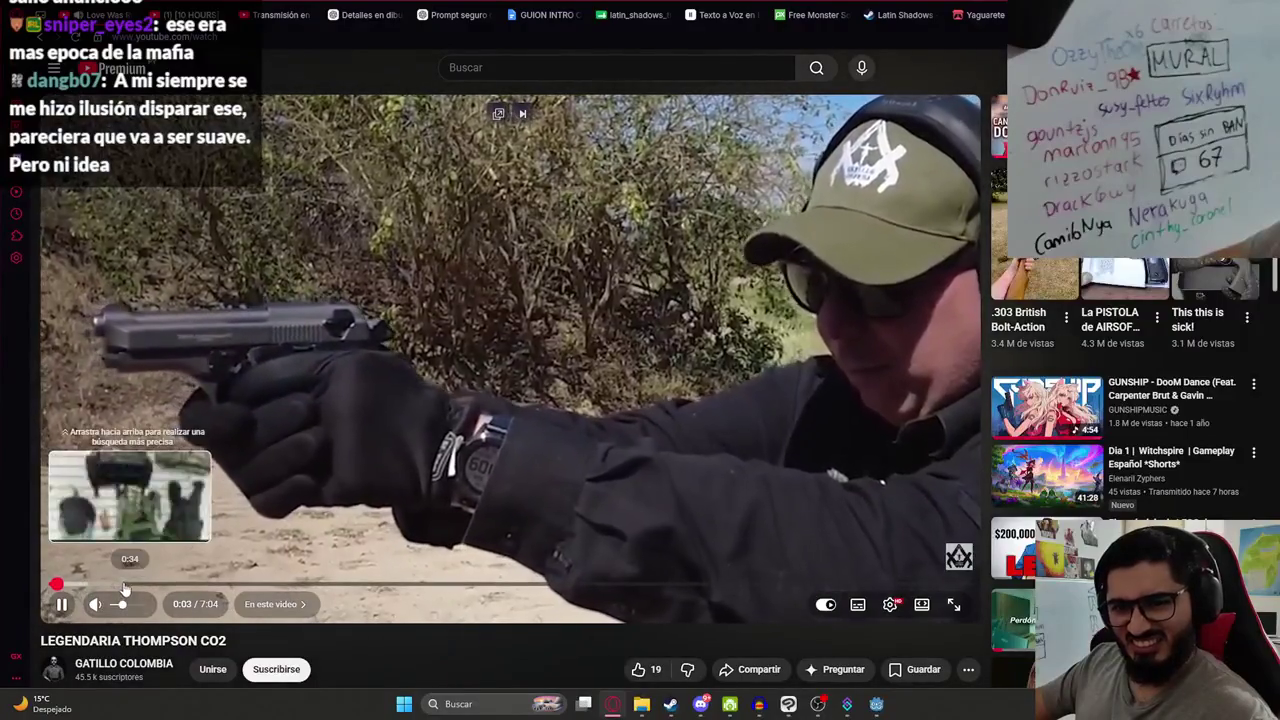
left_click_drag(124, 588, 247, 586)
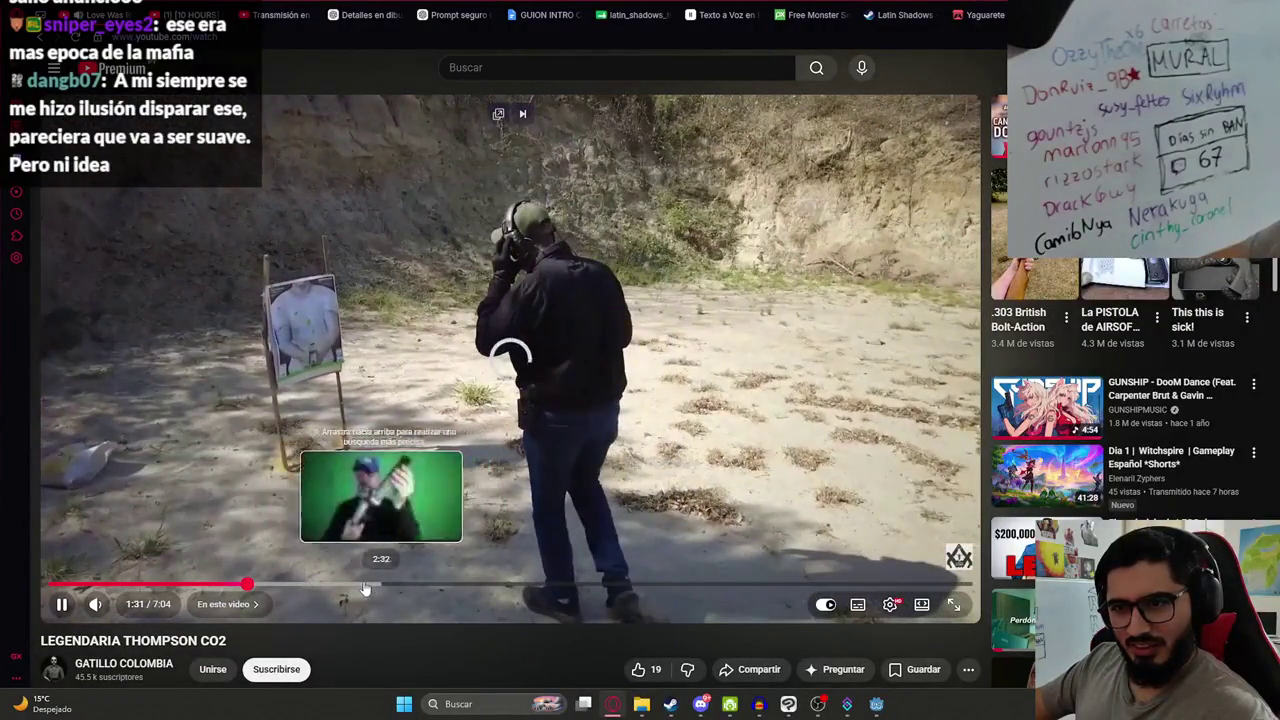
left_click(353, 586)
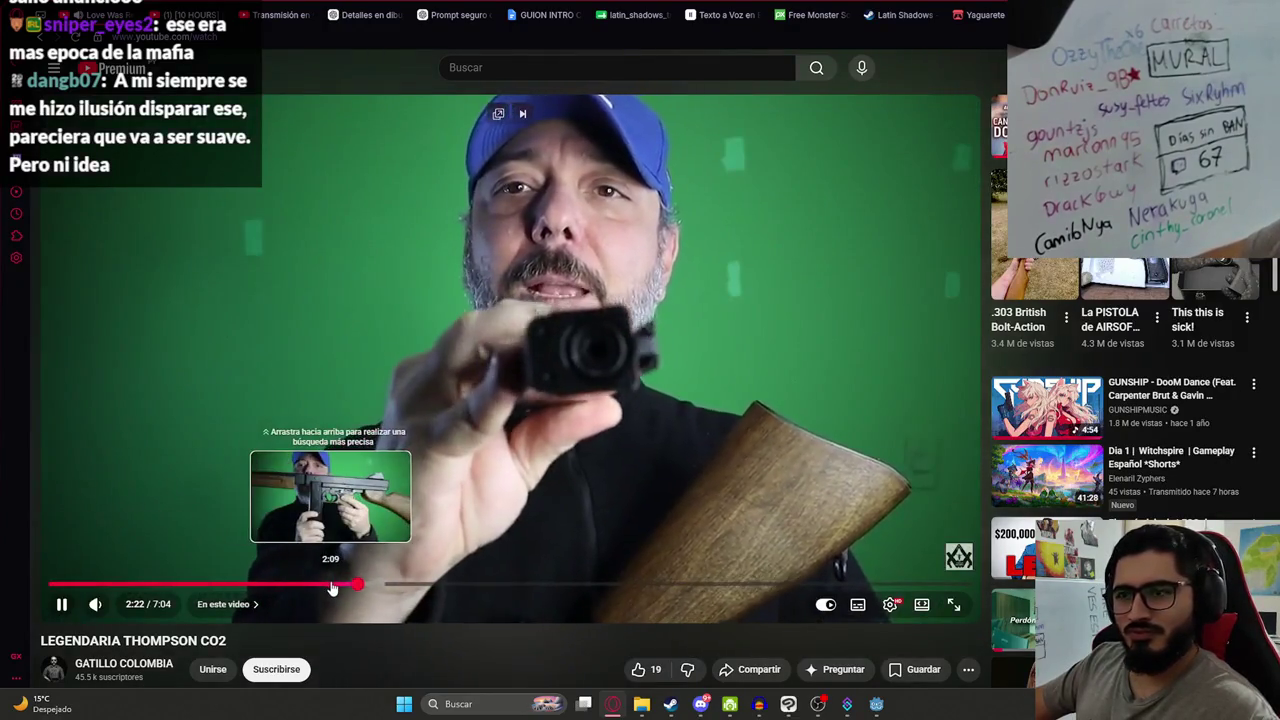
left_click(333, 587)
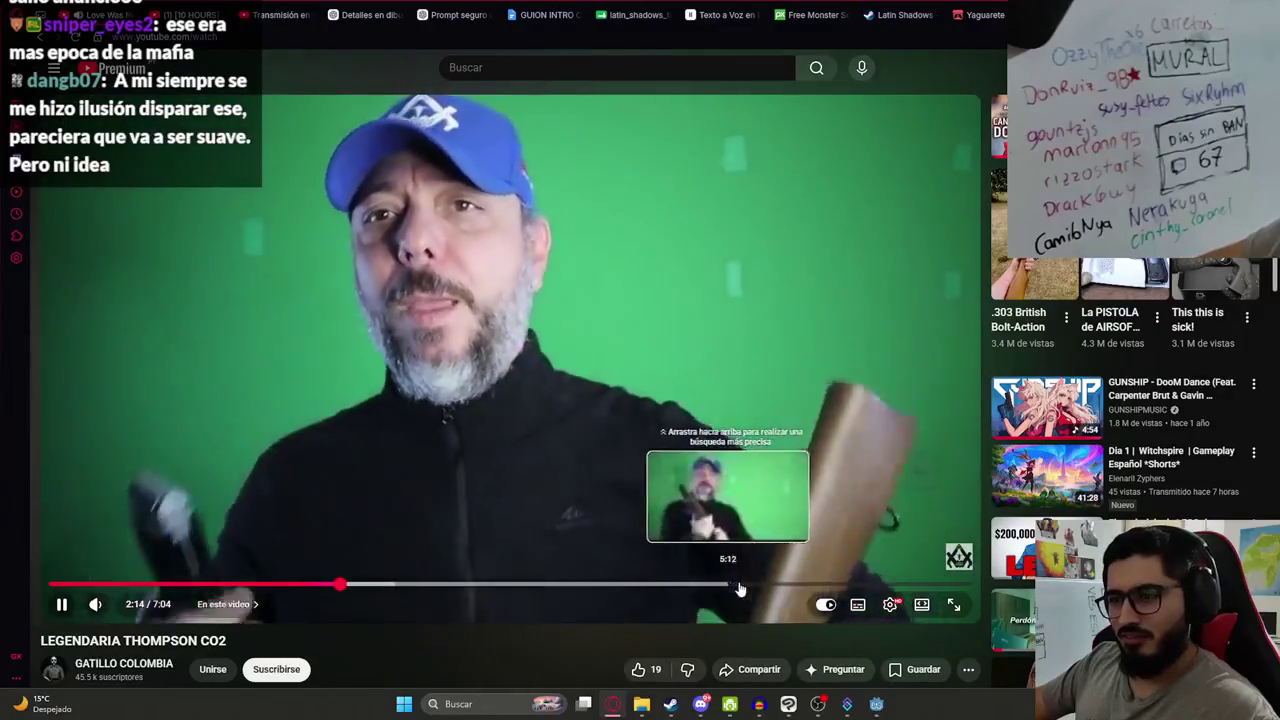
left_click(572, 70)
- Search YouTube for 'thompson metralleta co2' and briefly open a Thompson SMG Short
type("thompson metralleta")
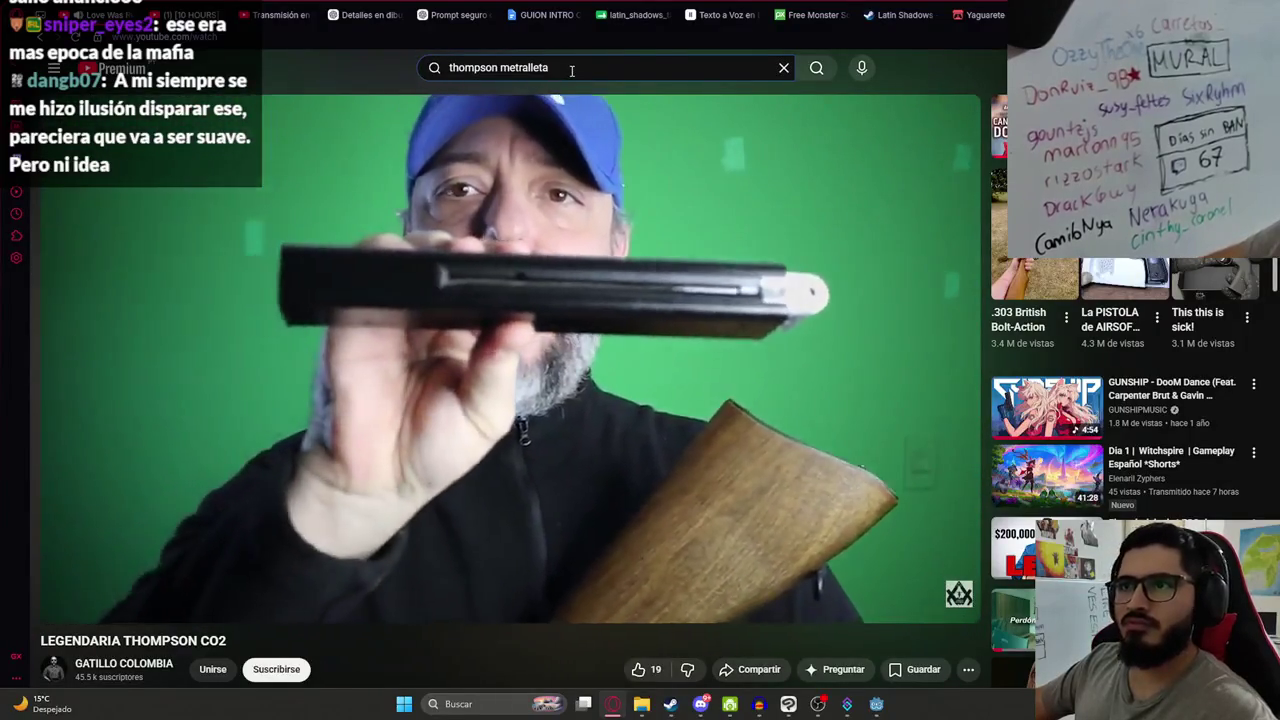
type(" co2")
key("Return")
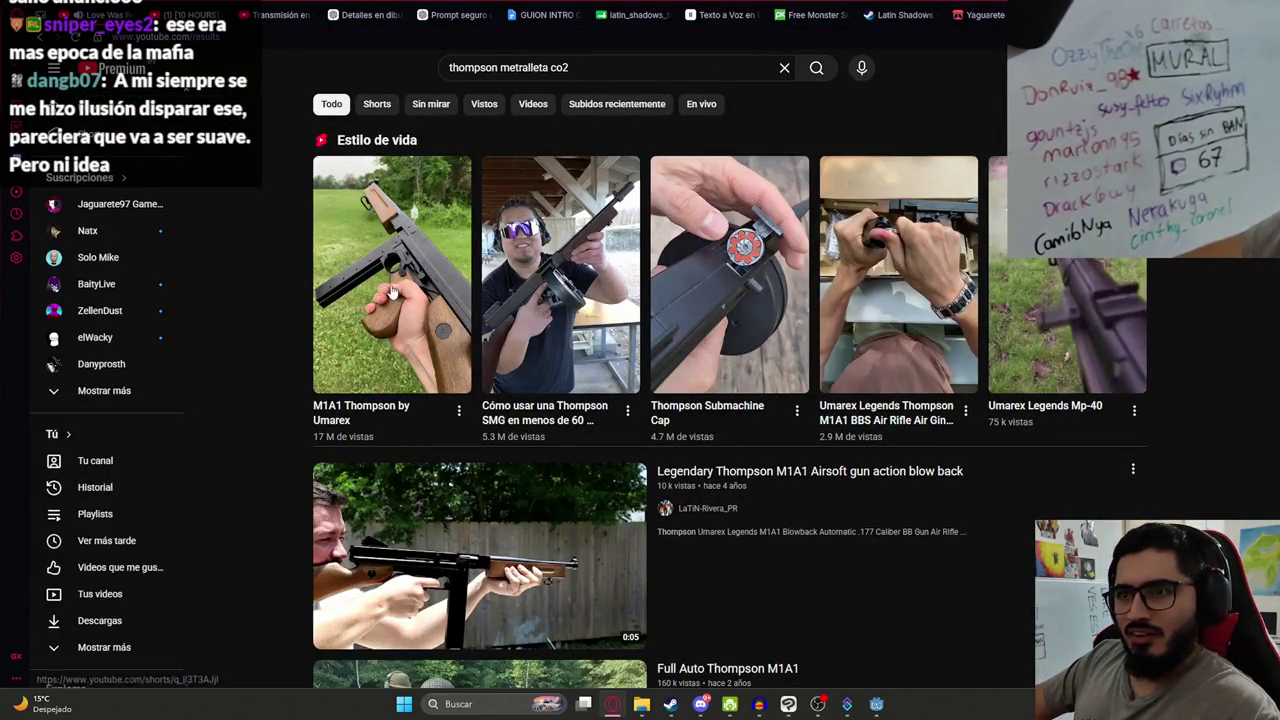
mouse_move(304, 280)
left_click(588, 293)
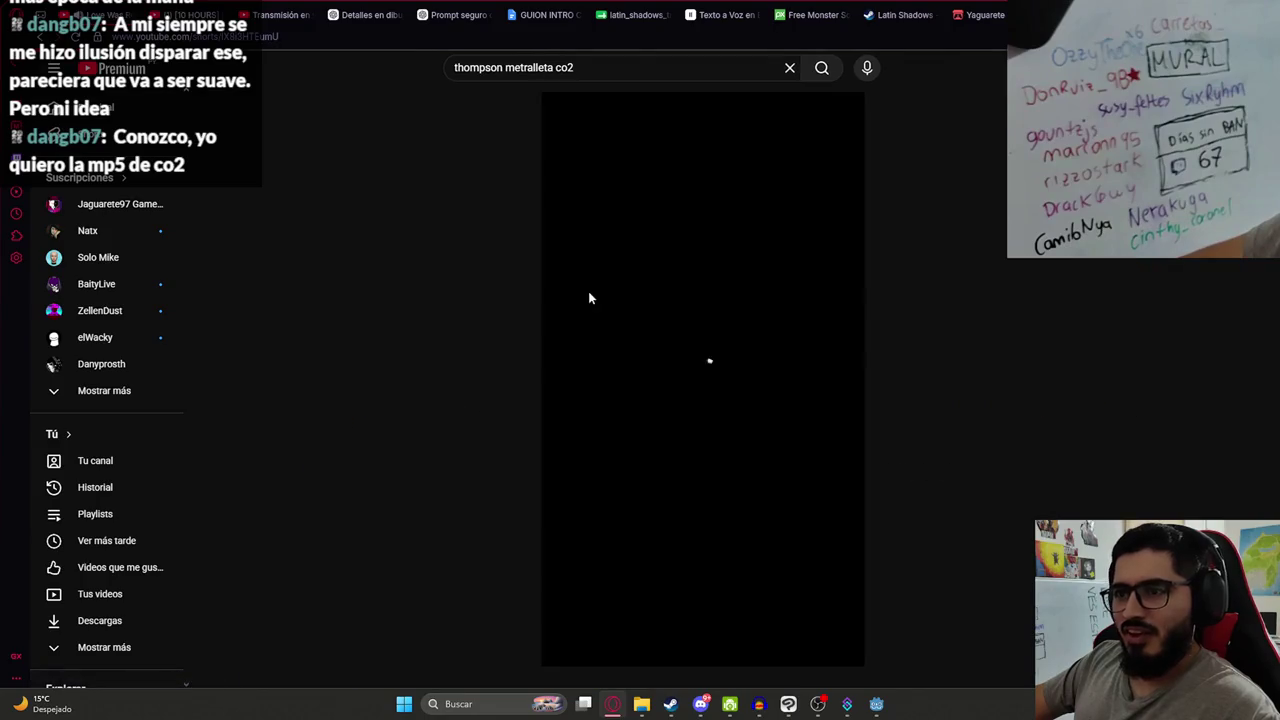
key("alt+Left")
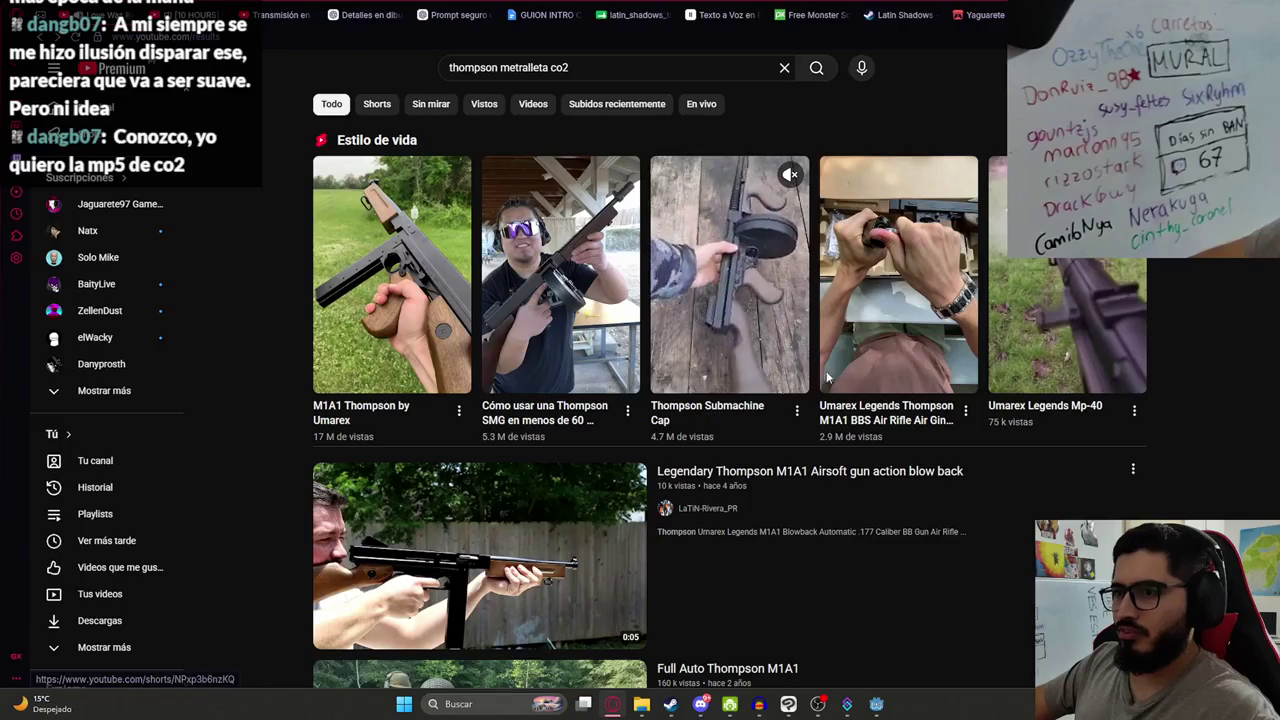
- Scroll down through the Thompson replica video results
scroll(1093, 341, "down", 2)
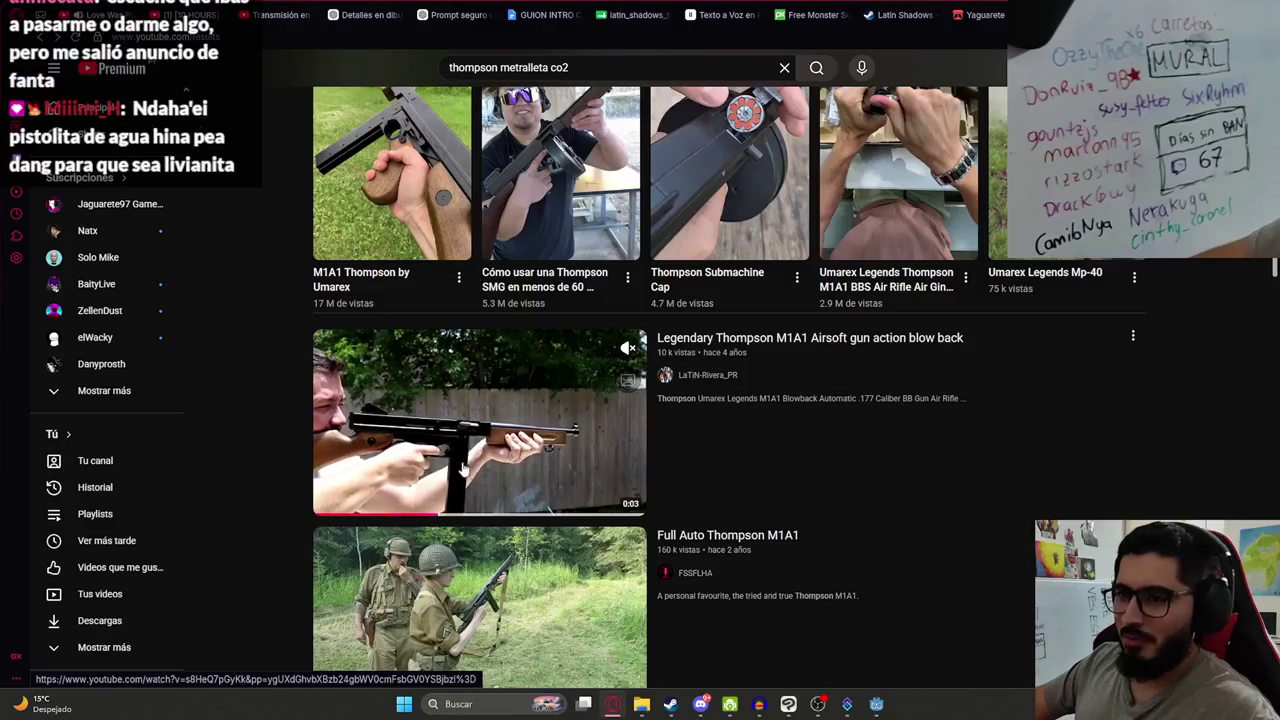
scroll(490, 430, "down", 2)
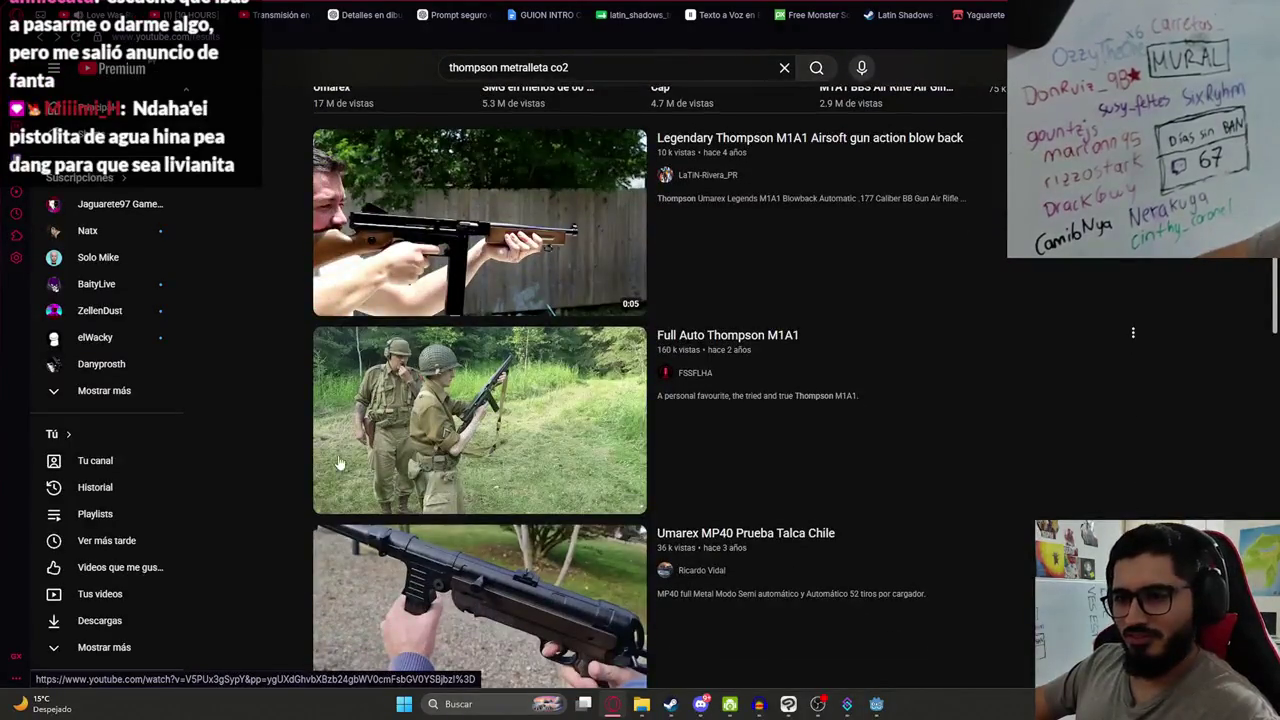
scroll(295, 410, "down", 3)
scroll(288, 388, "down", 3)
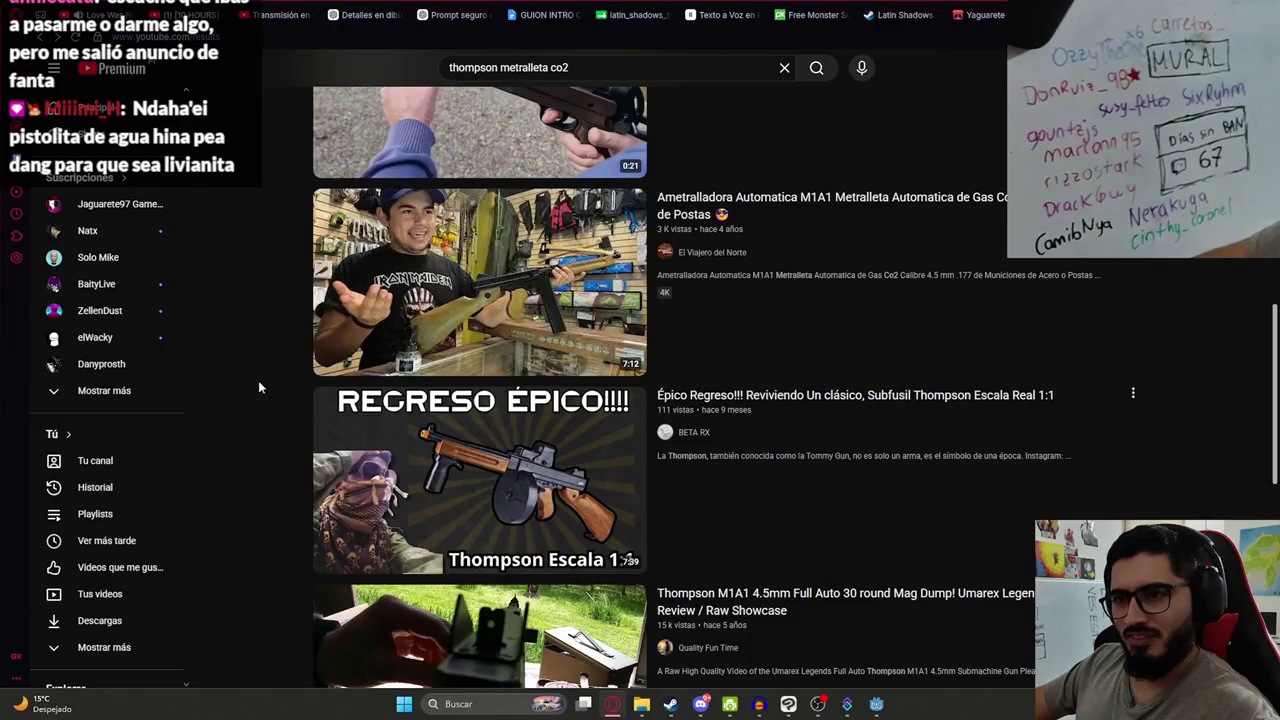
scroll(588, 330, "down", 2)
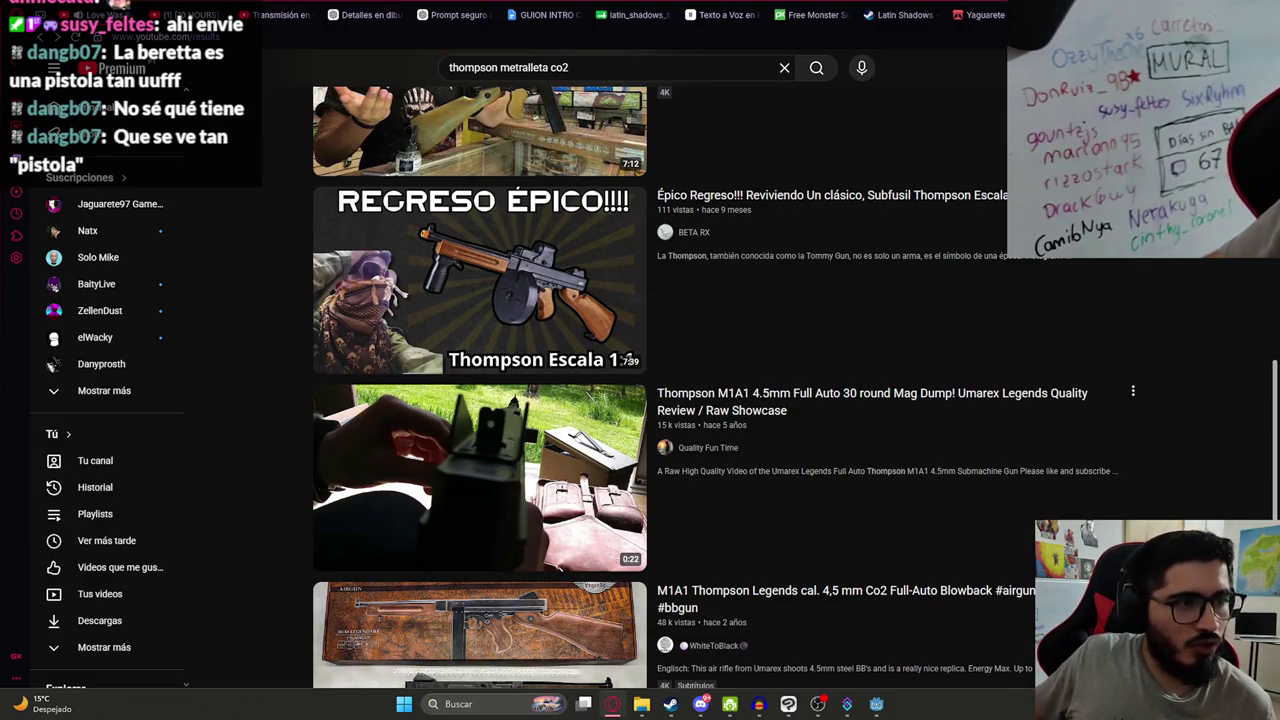
mouse_move(700, 704)
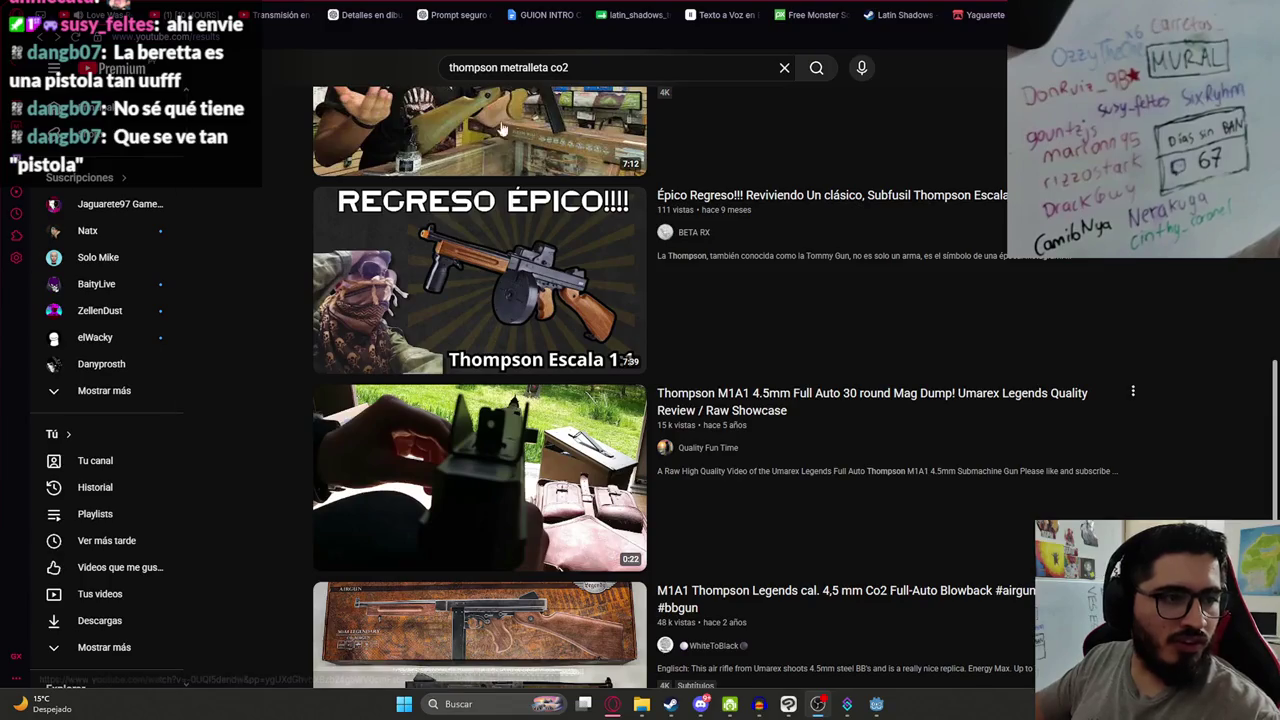
- Search YouTube for 'beretta pistola', then bring the Discord #general chat forward
type("/beretta")
key("Return")
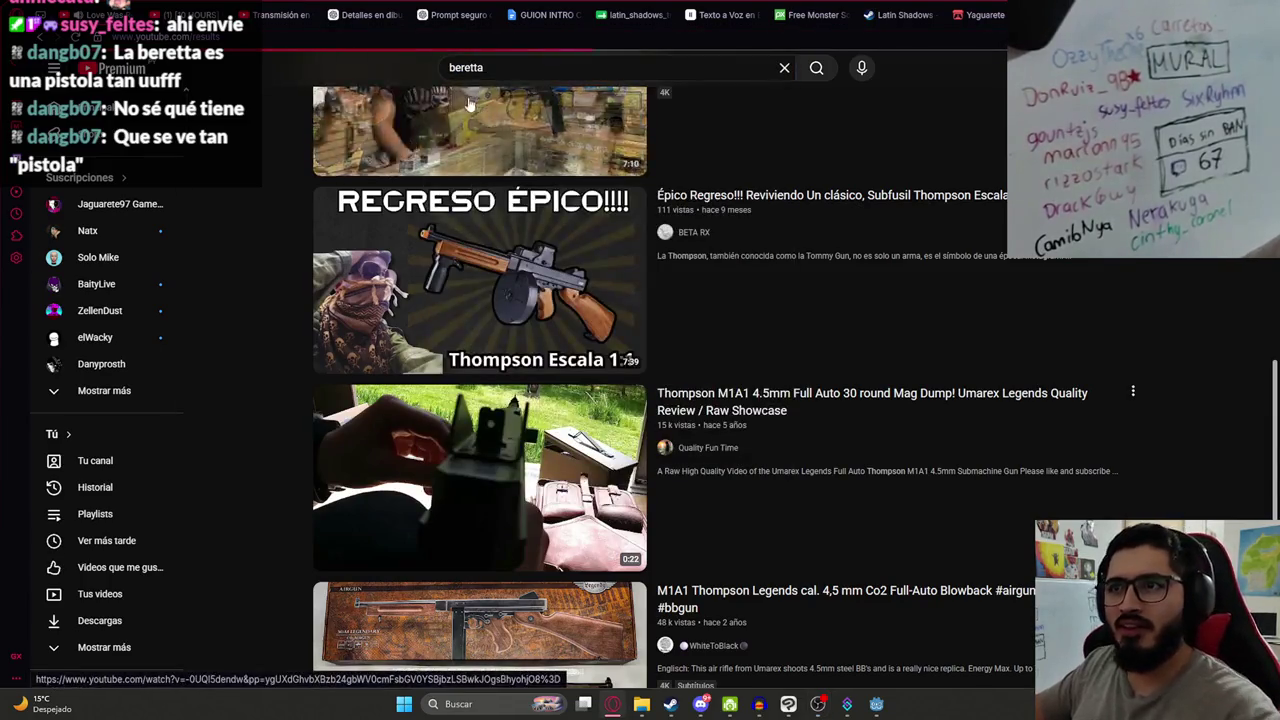
left_click(532, 74)
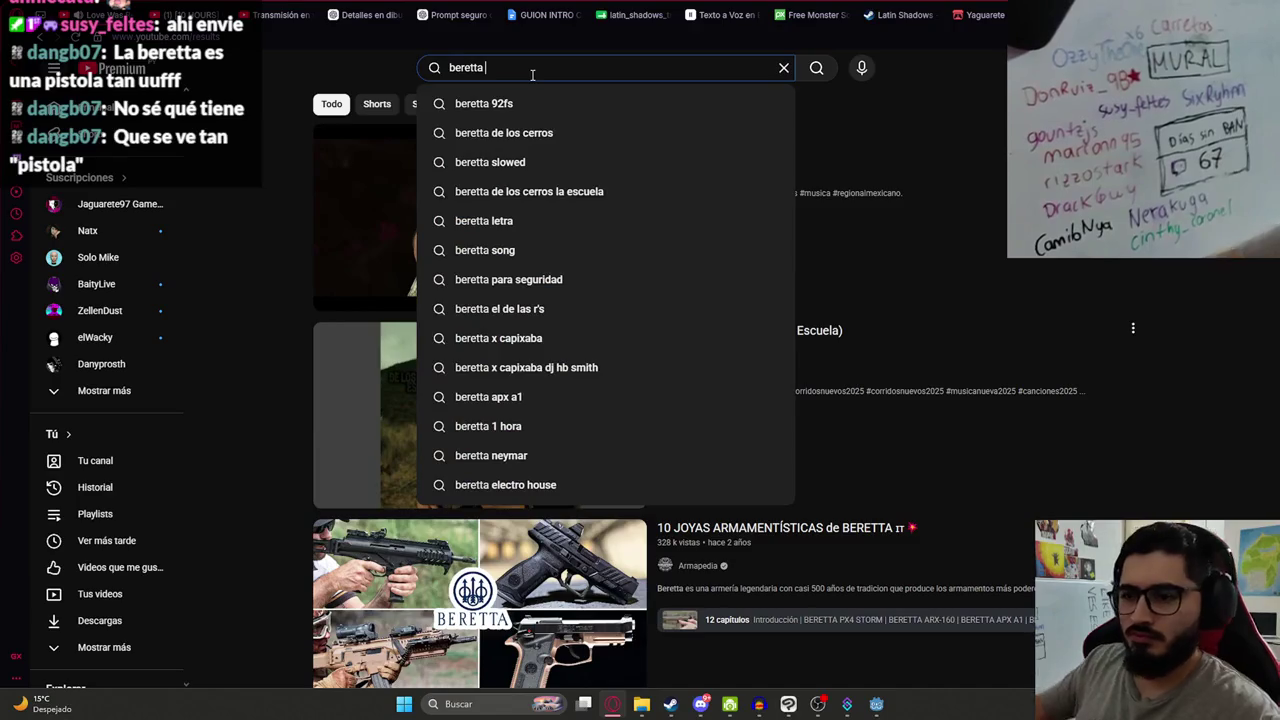
scroll(385, 381, "down", 2)
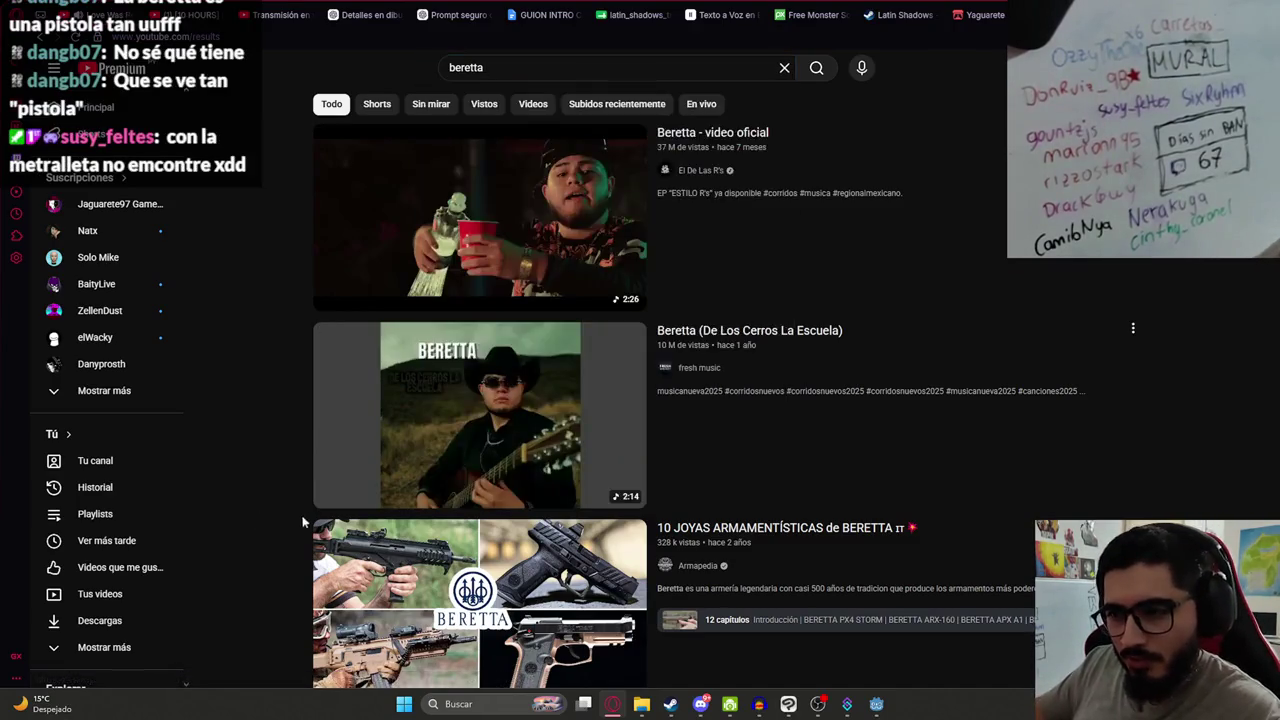
left_click(568, 70)
type("pistola")
key("Return")
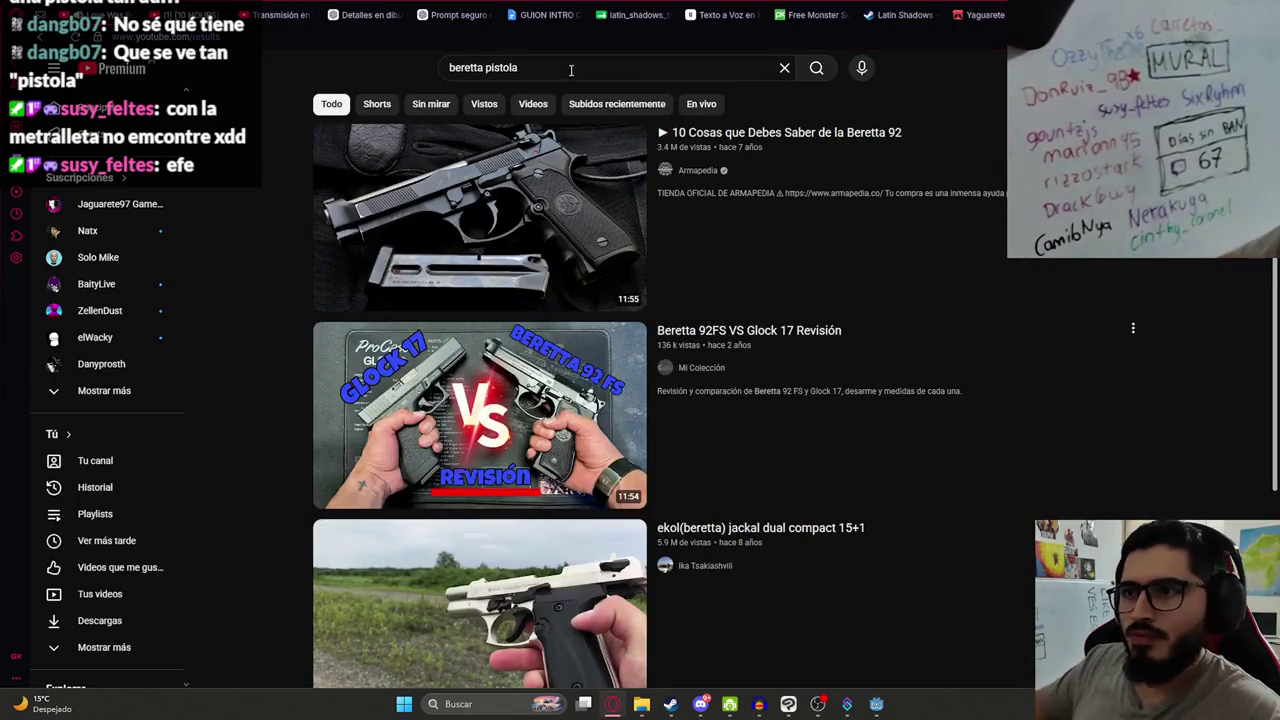
mouse_move(528, 207)
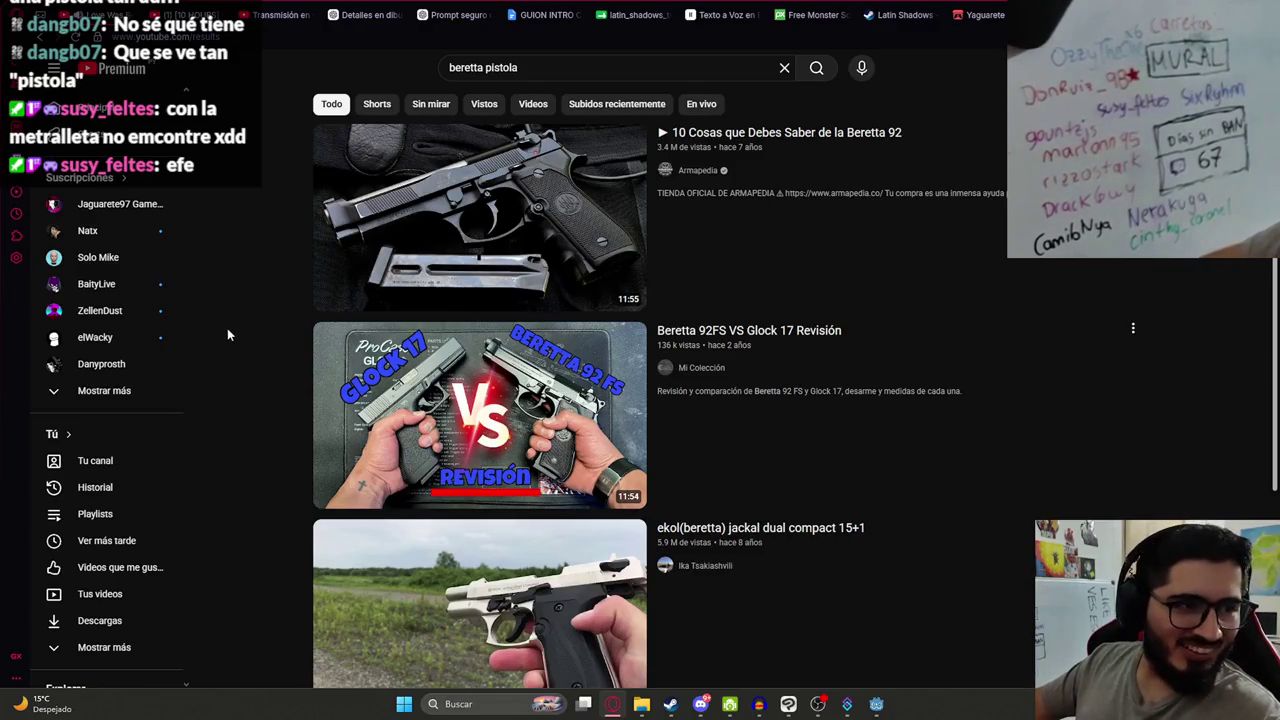
left_click(701, 708)
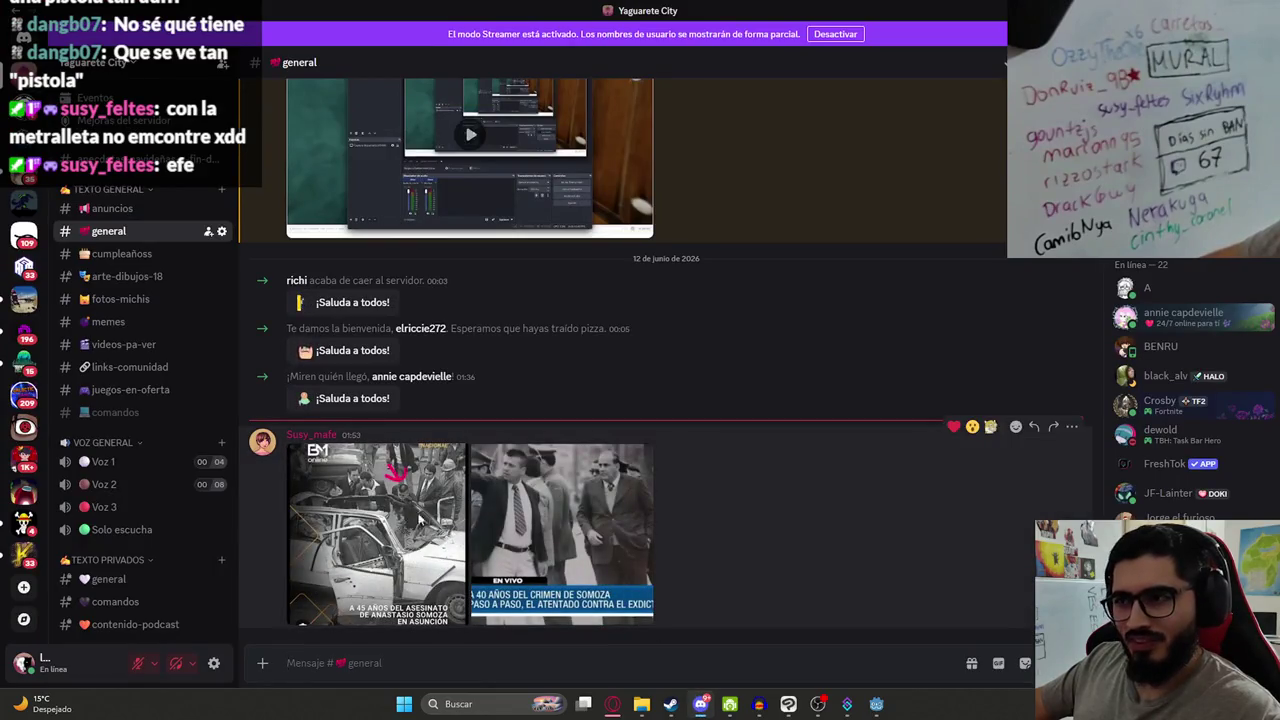
left_click(420, 520)
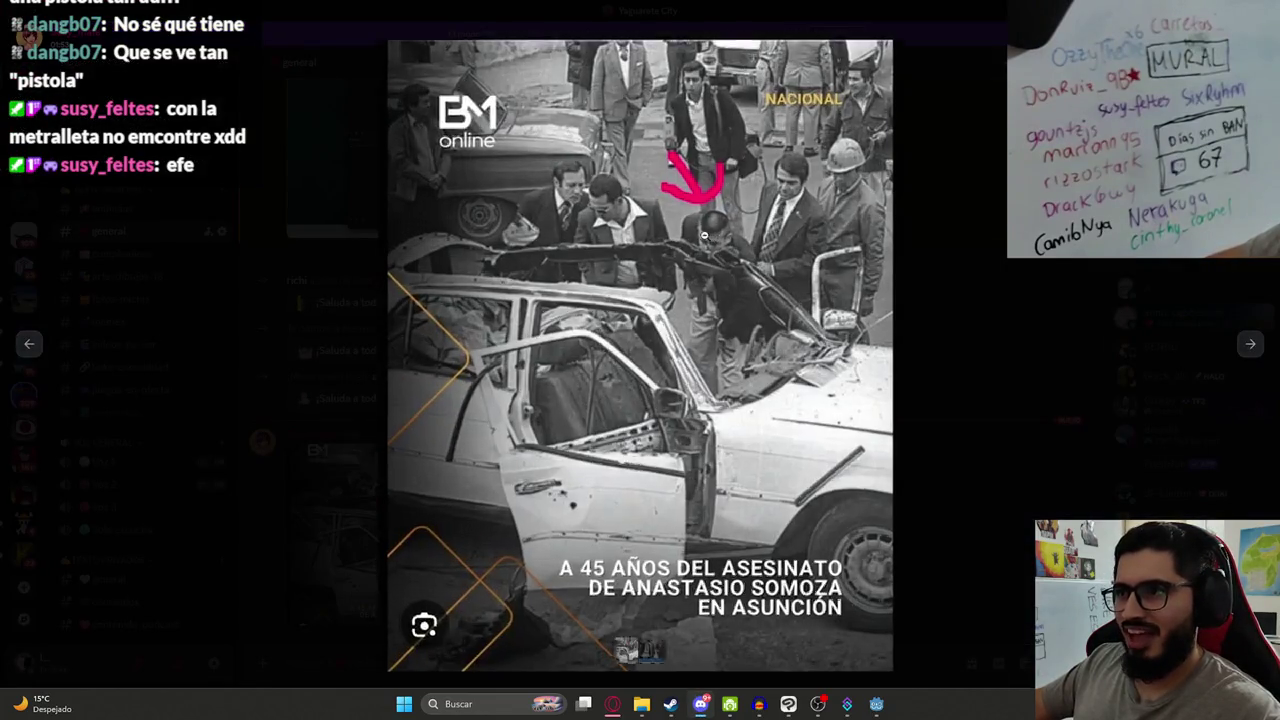
left_click(712, 241)
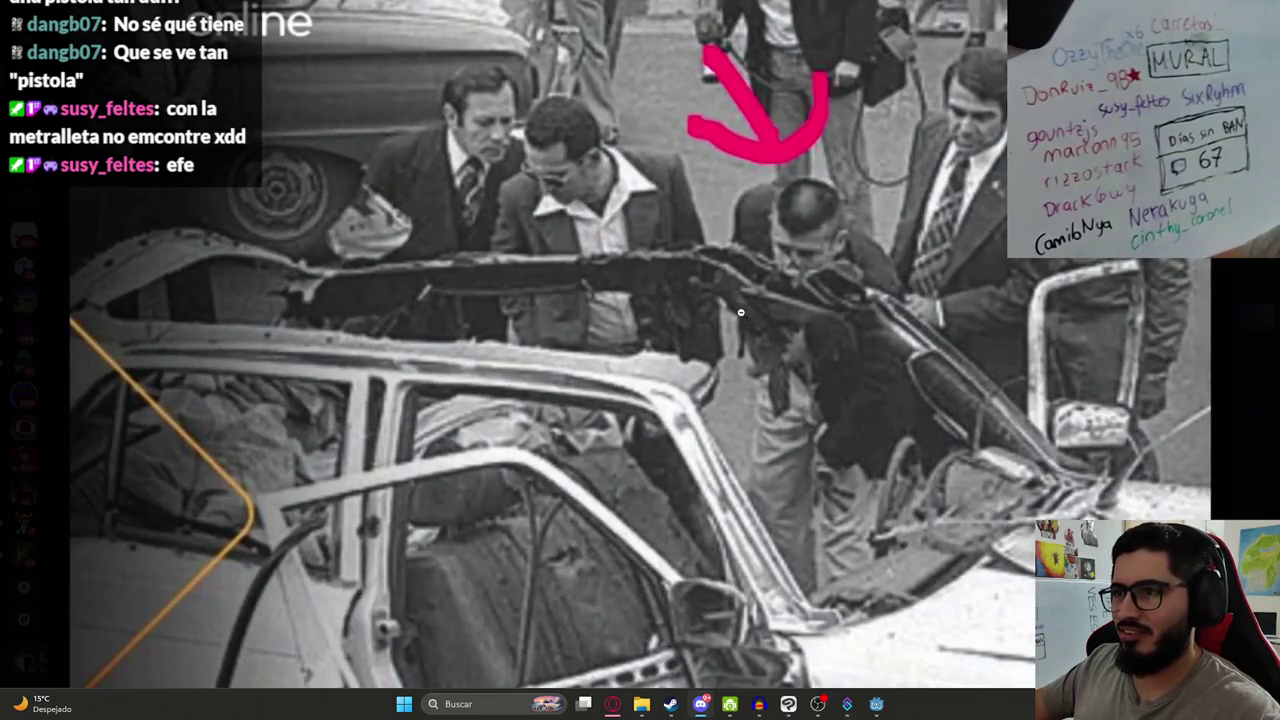
left_click(789, 312)
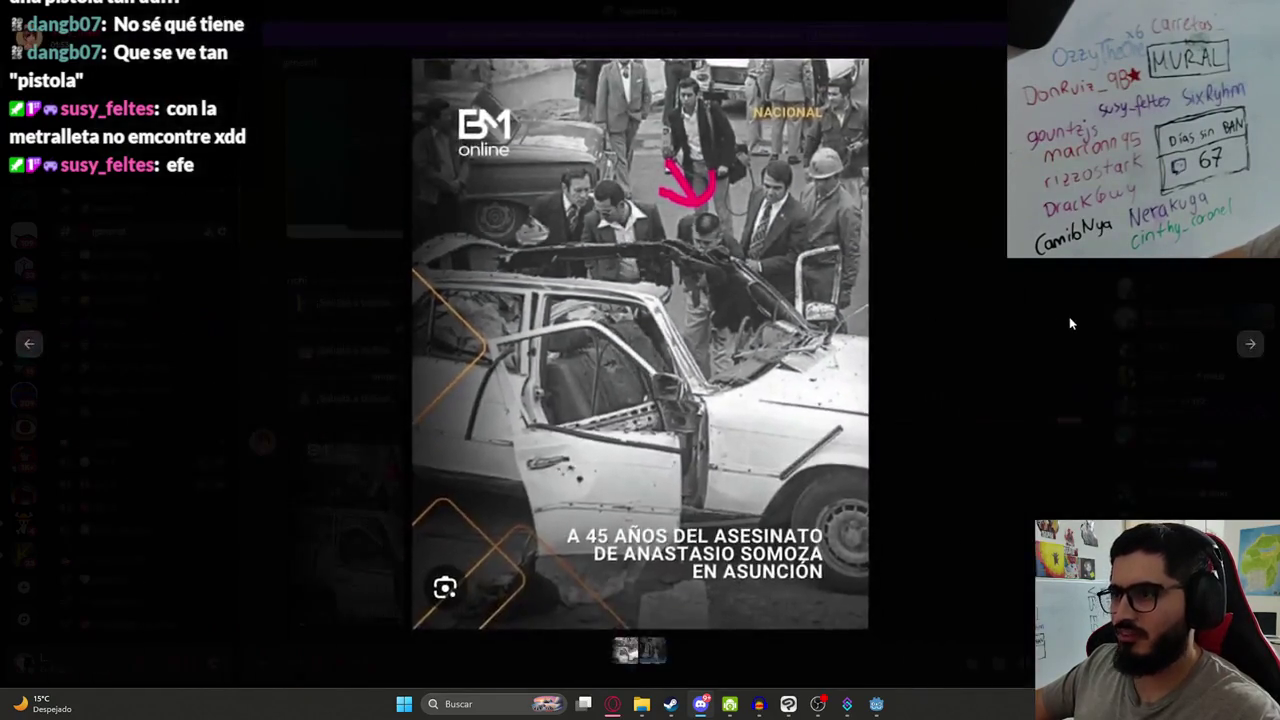
left_click(1069, 316)
left_click(520, 510)
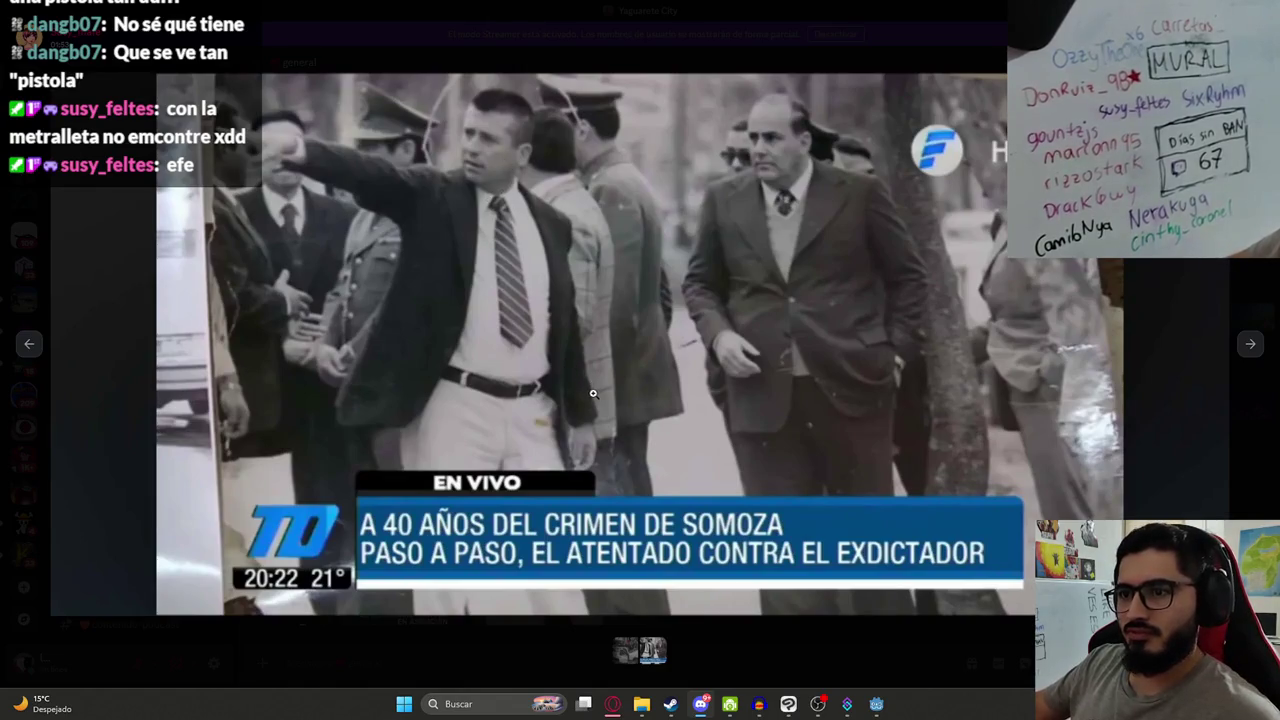
left_click(1250, 508)
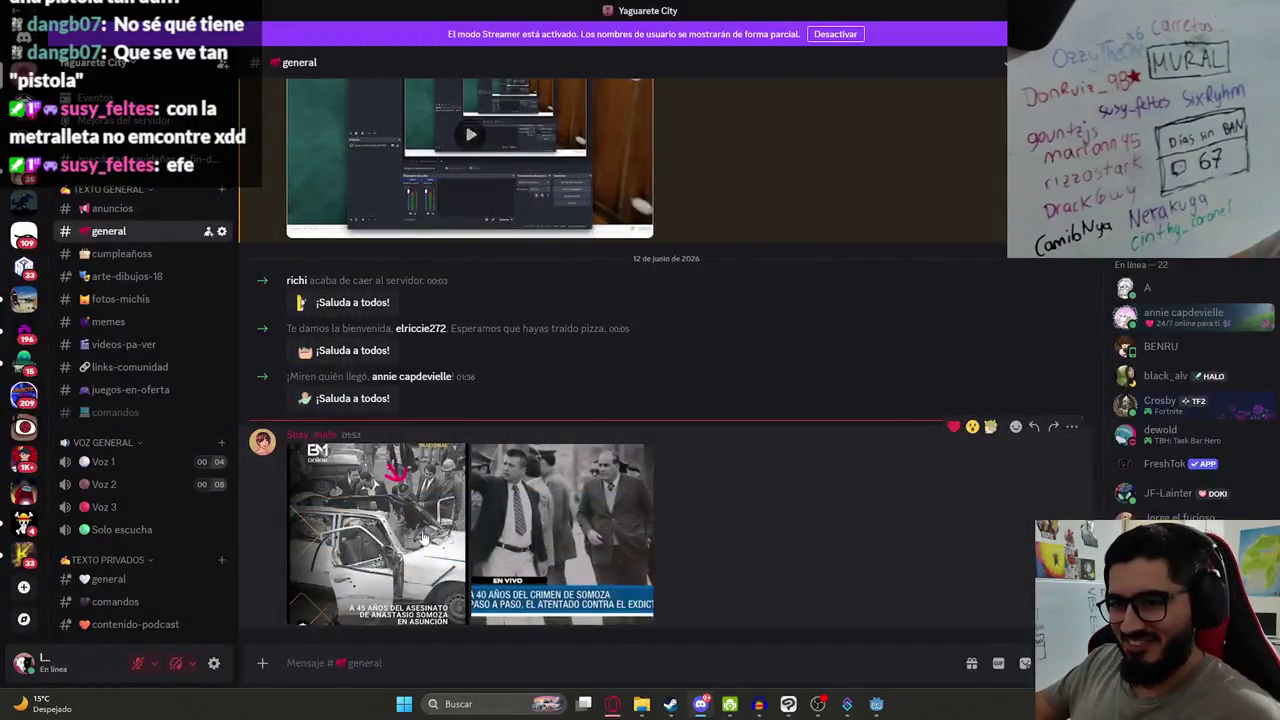
left_click(375, 530)
left_click(698, 290)
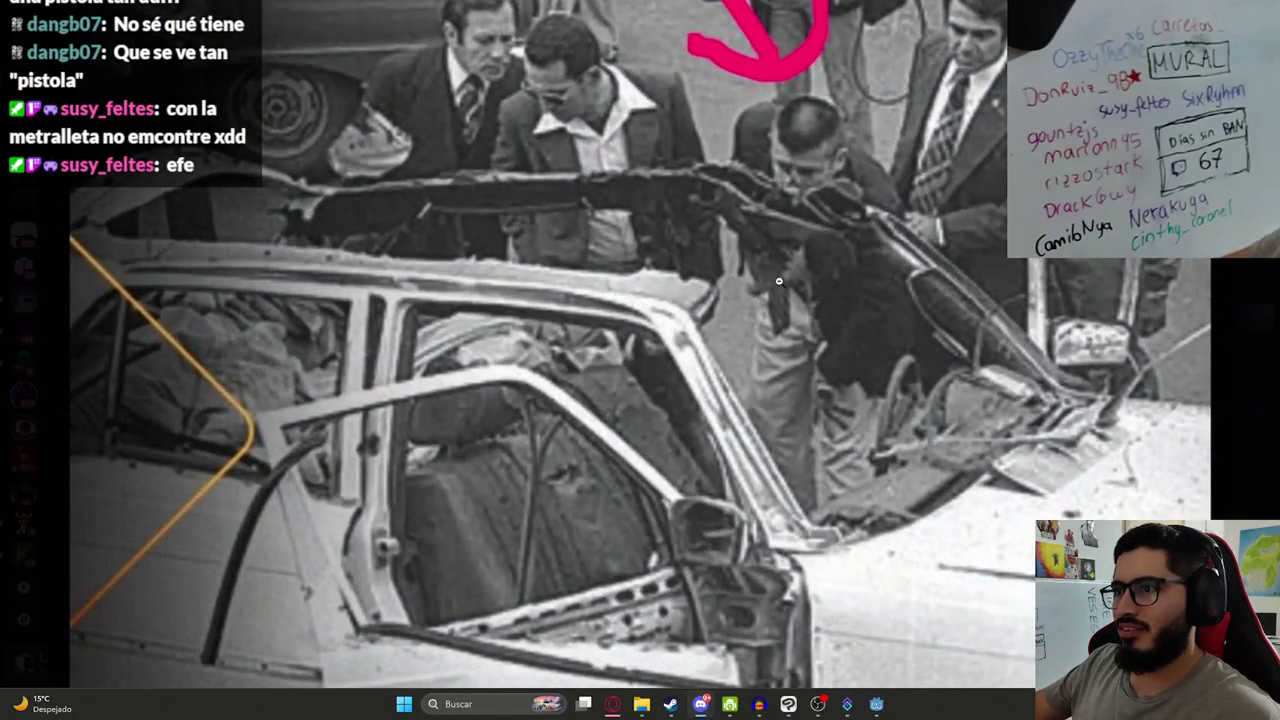
left_click(757, 267)
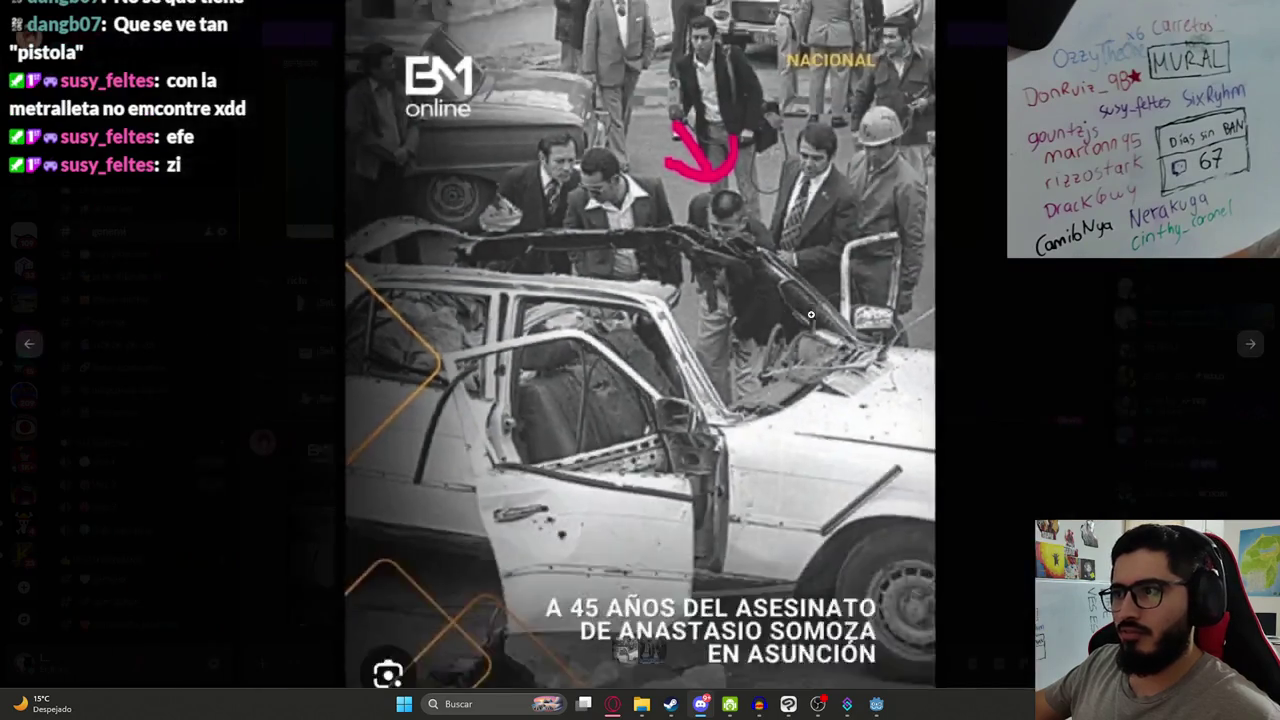
left_click(1019, 355)
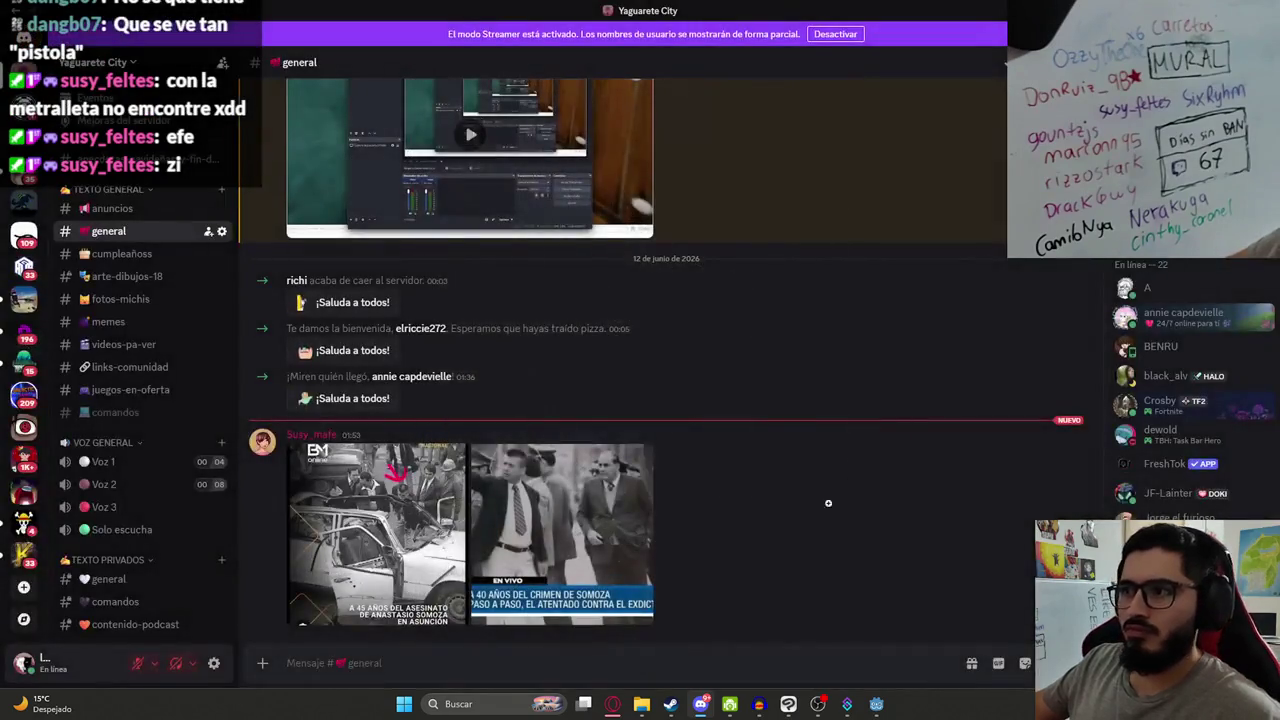
left_click(700, 708)
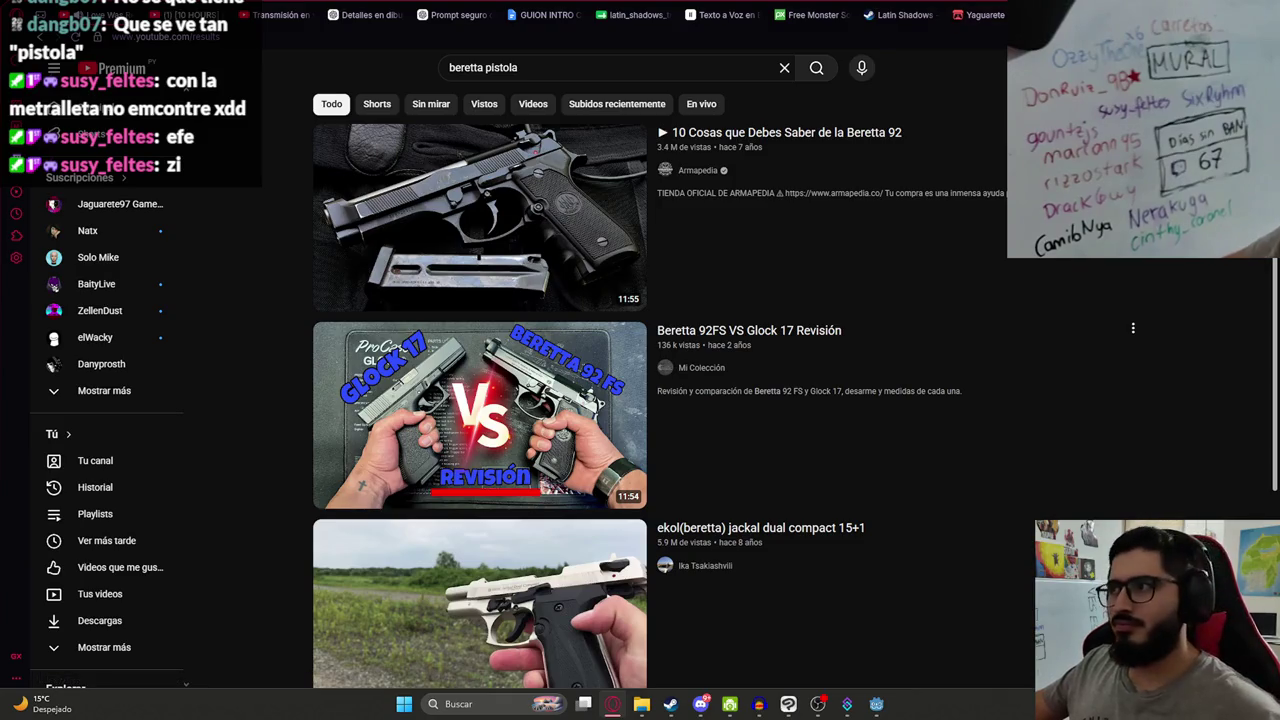
- Glance at the Yaguarete Labs itch.io page, then return to the Godot editor
key("alt+Tab")
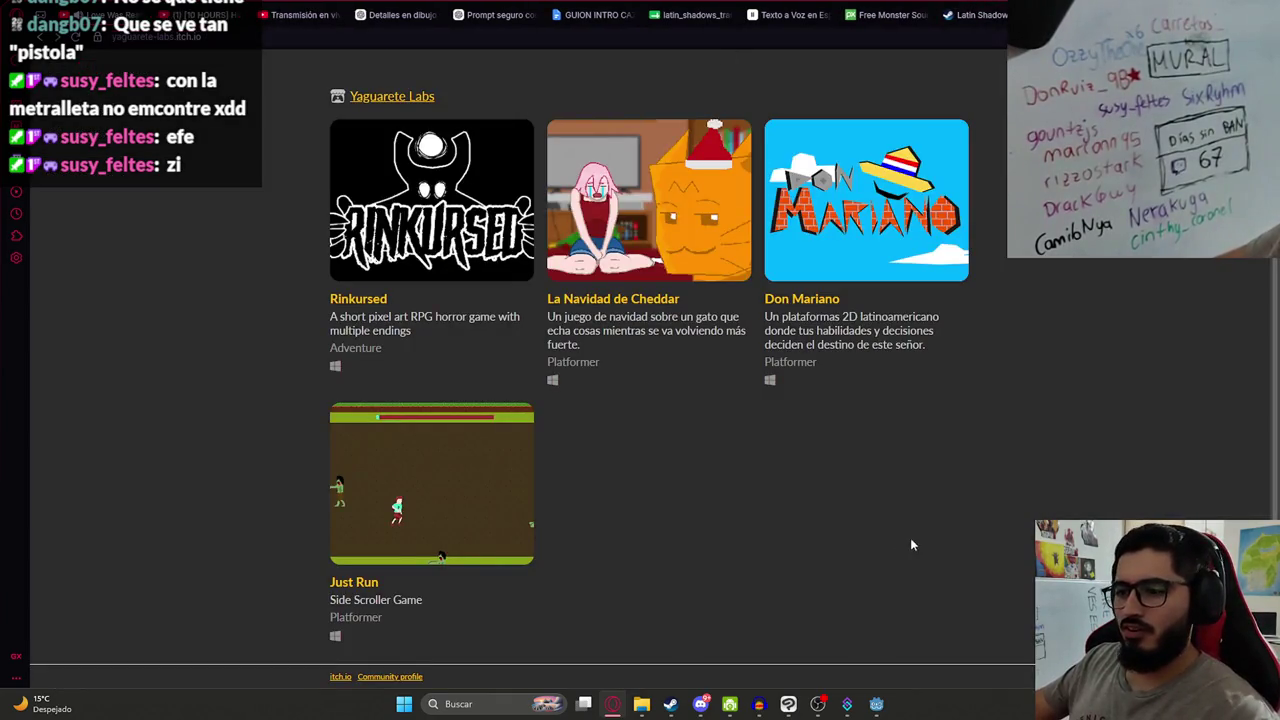
left_click(876, 704)
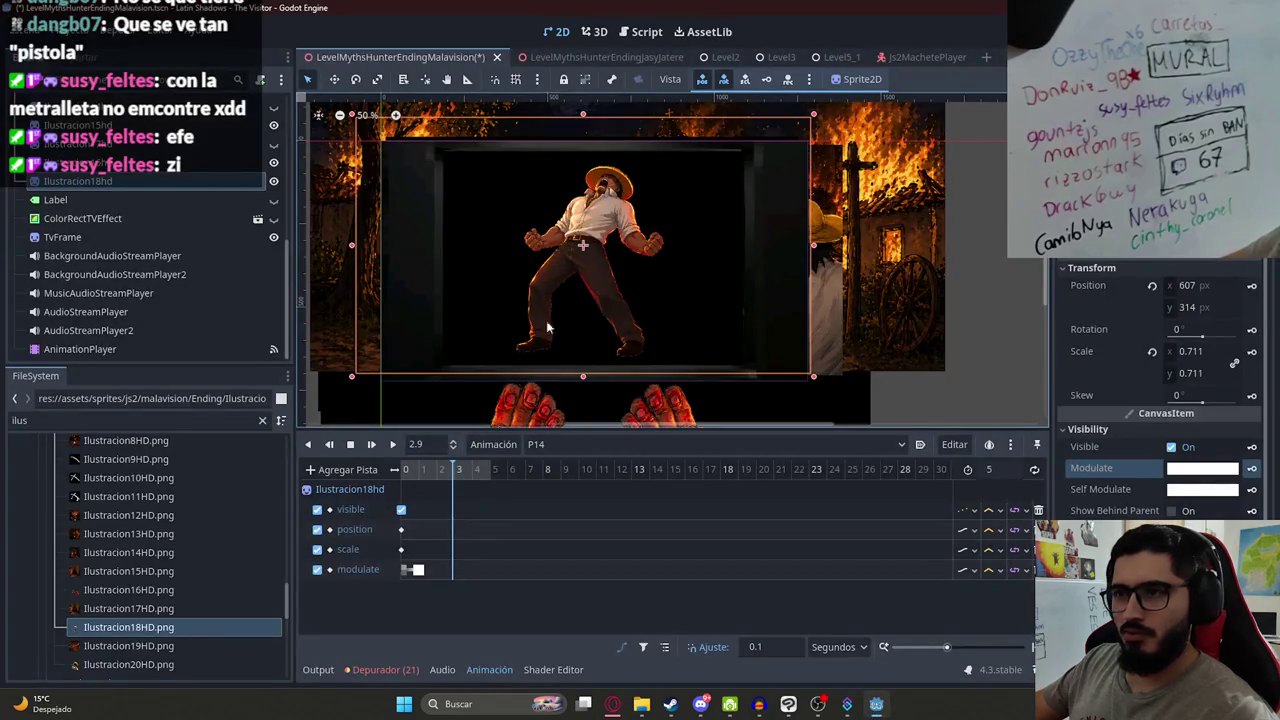
- Add Ilustracion19HD.png as a sprite above Ilustracion18hd and fit it inside the TV frame
left_click_drag(474, 487, 390, 474)
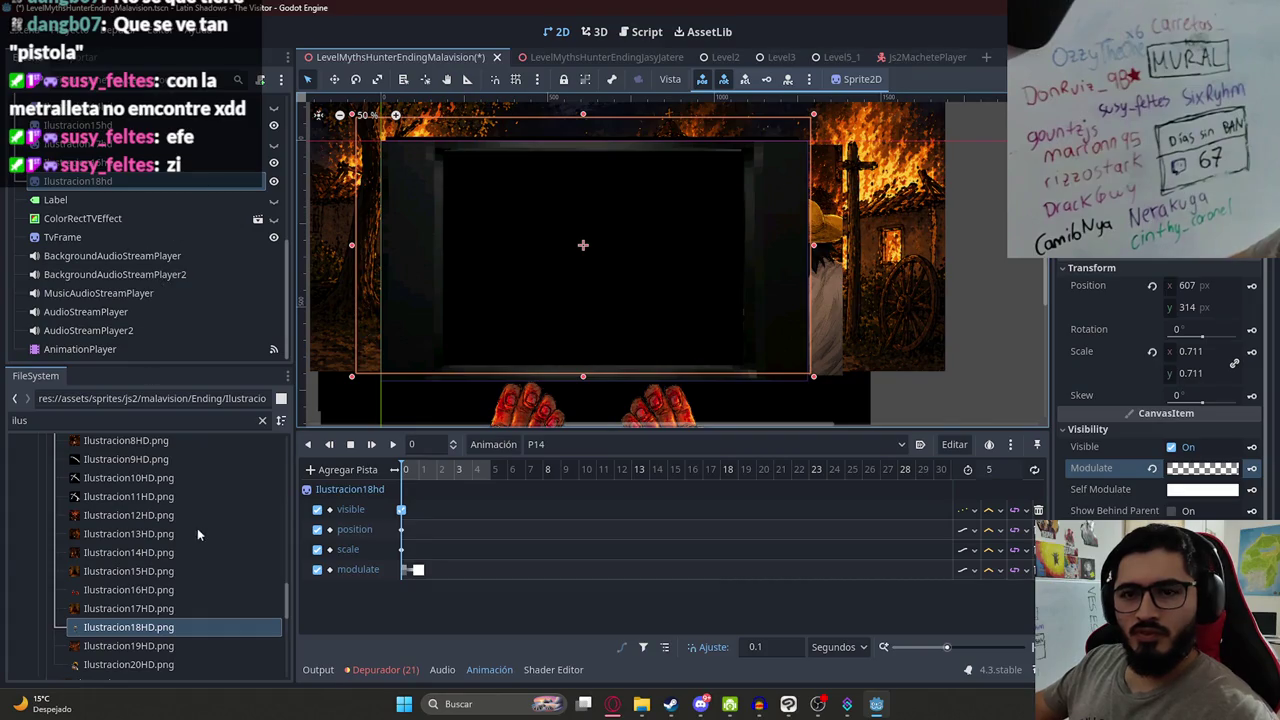
scroll(190, 578, "down", 2)
mouse_move(140, 589)
left_mouse_down()
mouse_move(461, 412)
mouse_move(612, 250)
mouse_move(640, 250)
left_mouse_up()
mouse_move(103, 350)
left_mouse_down()
mouse_move(110, 230)
mouse_move(143, 203)
left_mouse_up()
scroll(670, 358, "down", 1)
mouse_move(645, 395)
left_mouse_down()
mouse_move(643, 280)
mouse_move(628, 266)
mouse_move(637, 277)
left_mouse_up()
mouse_move(604, 337)
left_mouse_down()
mouse_move(608, 351)
mouse_move(635, 317)
left_mouse_up()
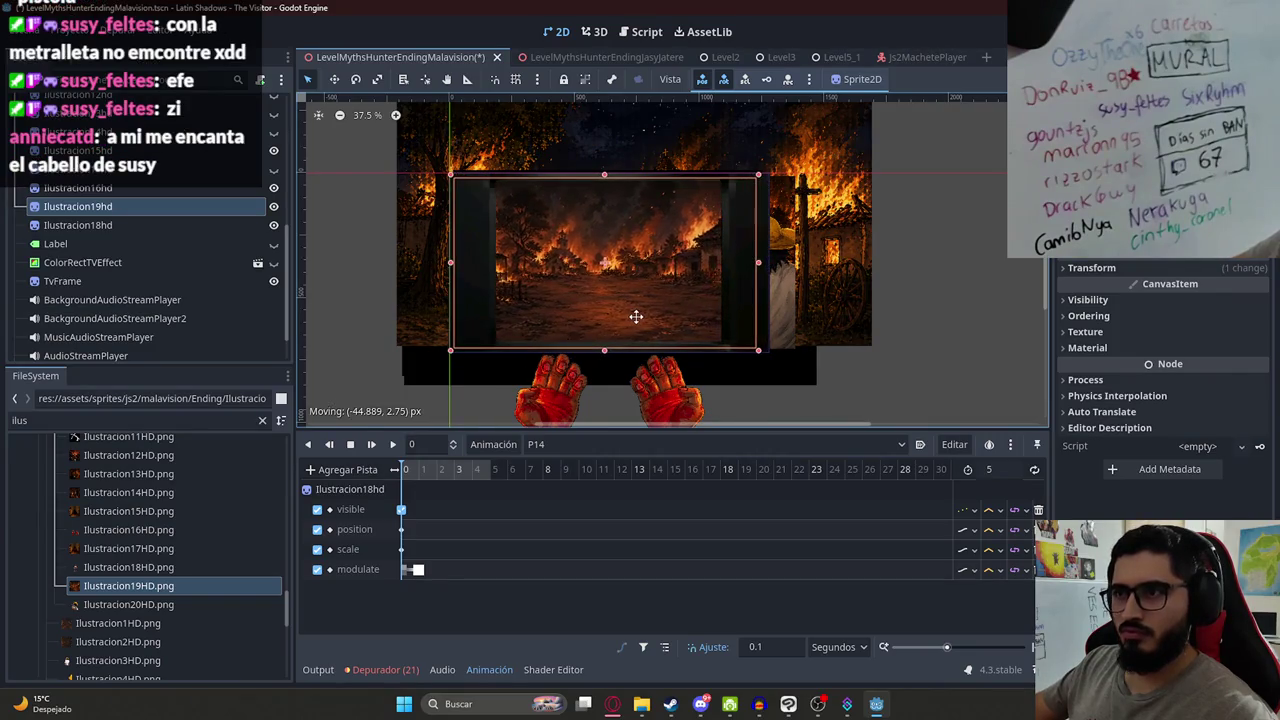
- Key Ilustracion19hd as visible at frame 0 of P14
left_click(1200, 300)
left_click(1200, 318)
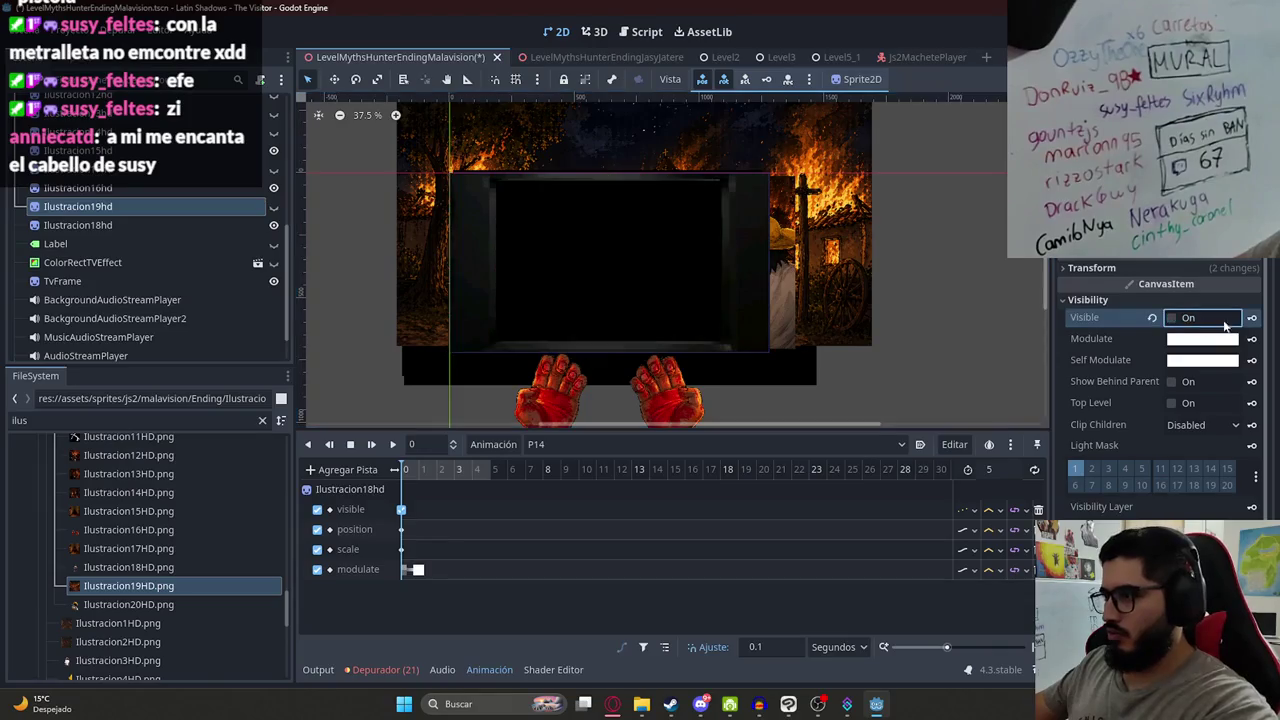
left_click(1163, 318)
key("Return")
left_click(1172, 318)
left_click(1251, 317)
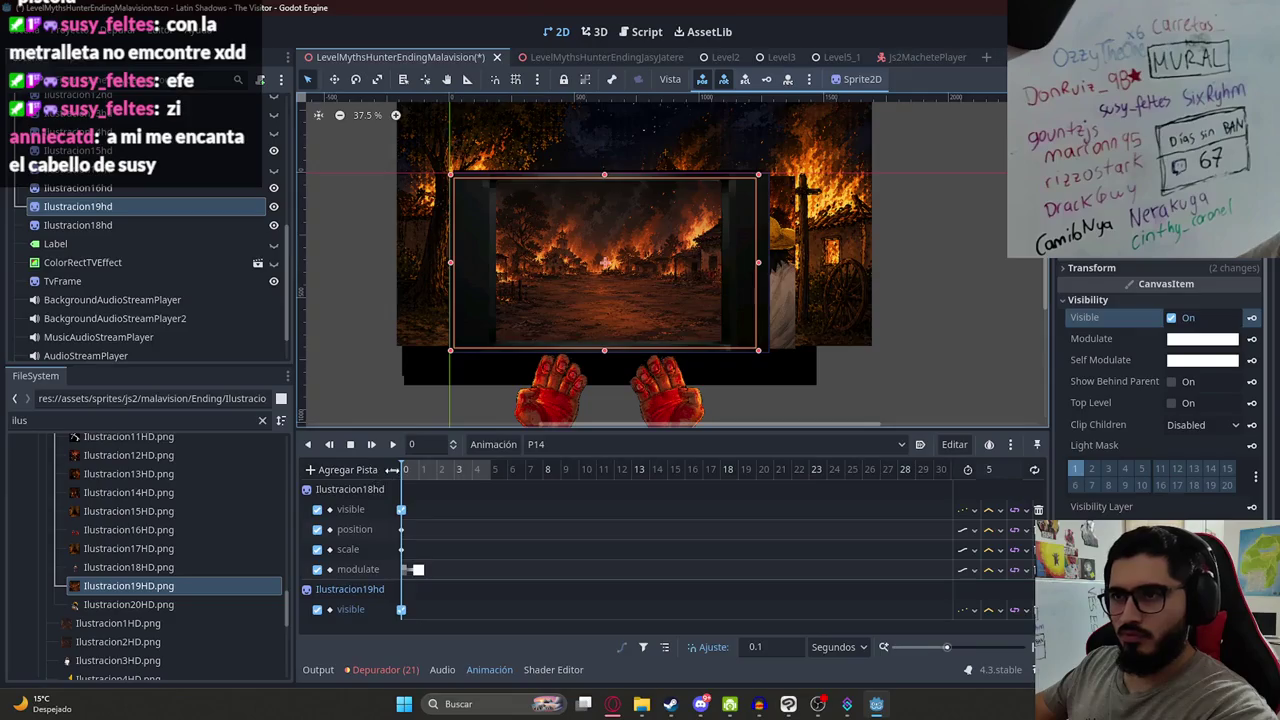
- Key Ilustracion19hd's modulate as black at the start of P14
left_click(1236, 340)
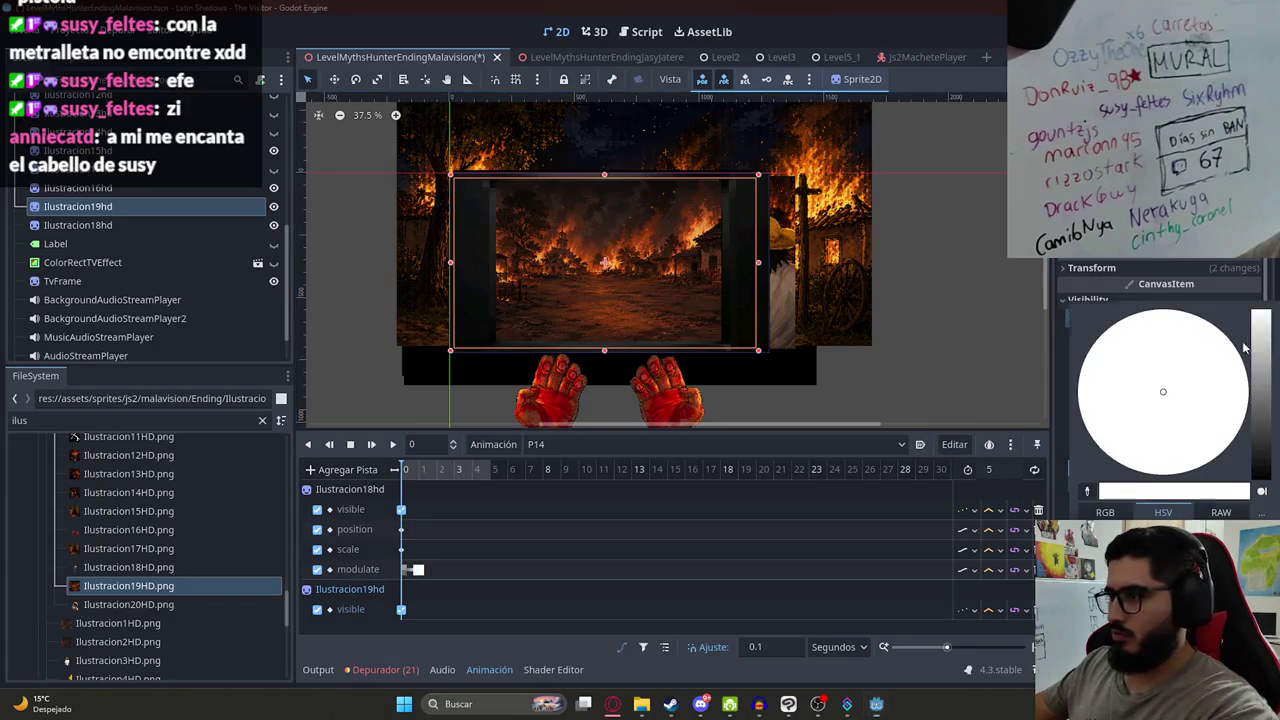
left_click(1245, 347)
key("Escape")
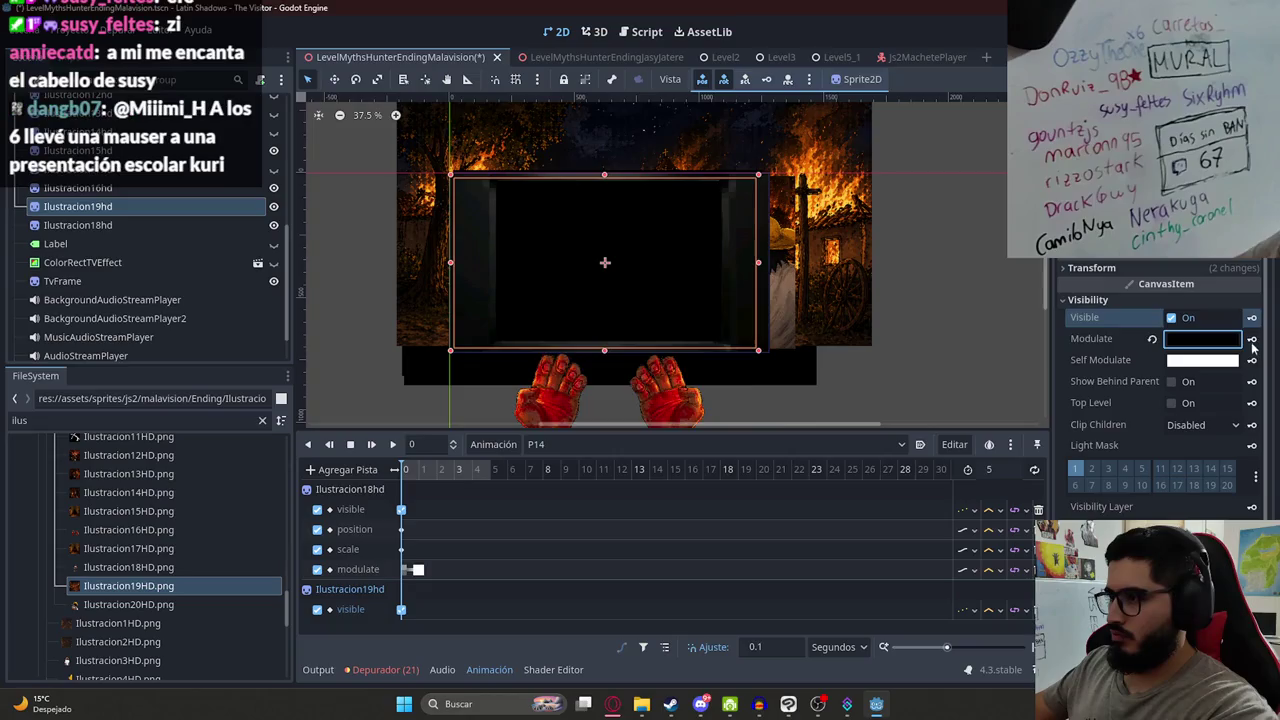
left_click(1251, 339)
left_click(603, 421)
left_click(421, 476)
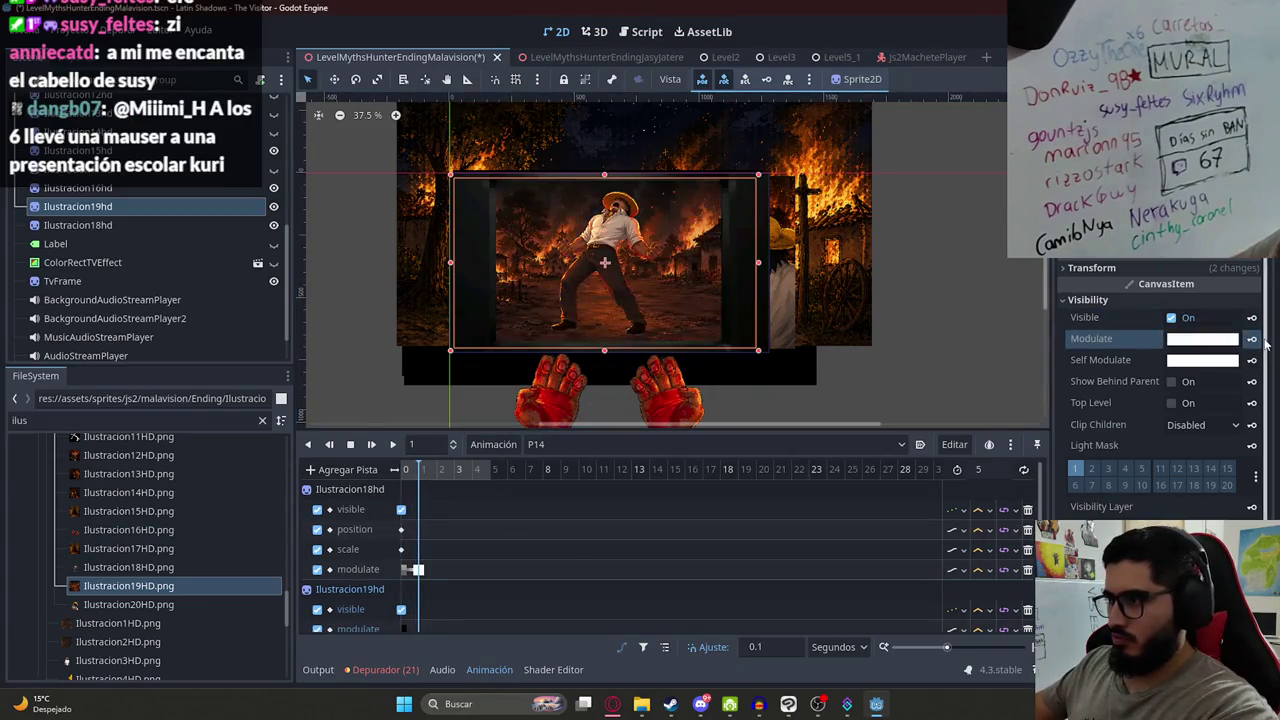
mouse_move(418, 469)
left_mouse_down()
mouse_move(368, 479)
mouse_move(435, 476)
mouse_move(400, 476)
left_mouse_up()
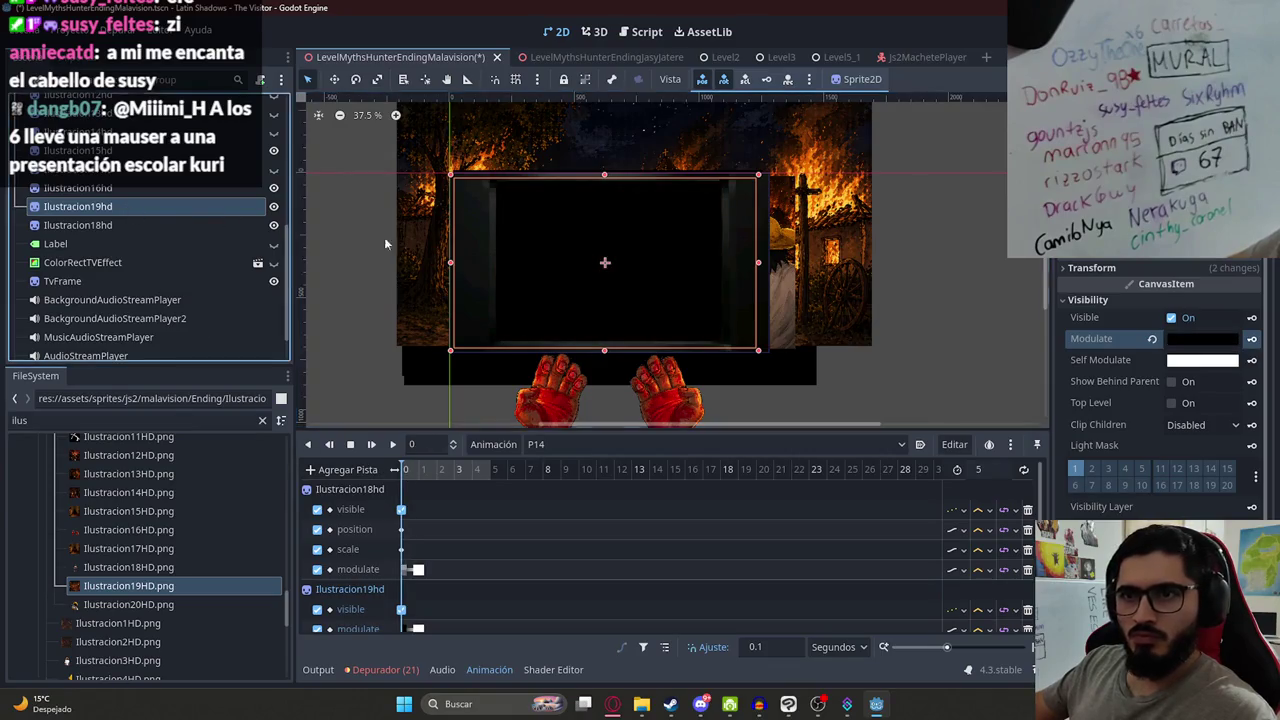
- Key Ilustracion19hd's starting position and scale, then key the zoomed scale 0.704
left_click(1236, 269)
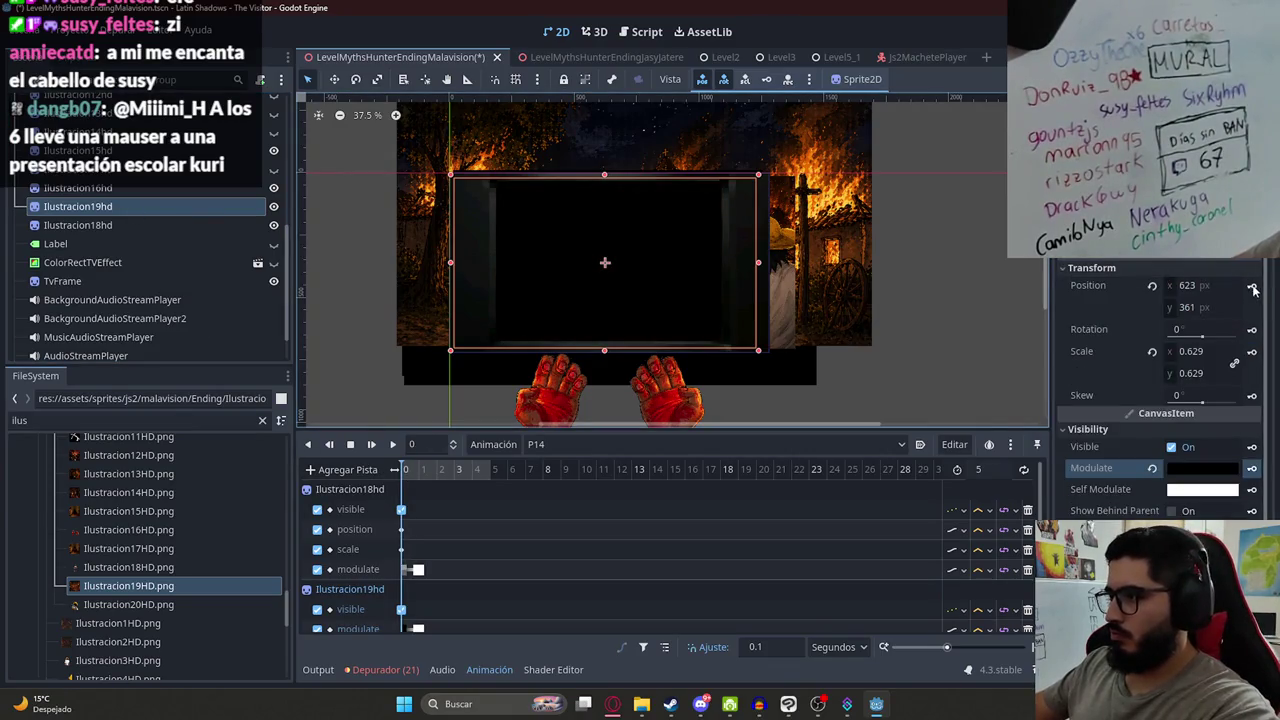
left_click(1254, 289)
key("Return")
left_click(1252, 351)
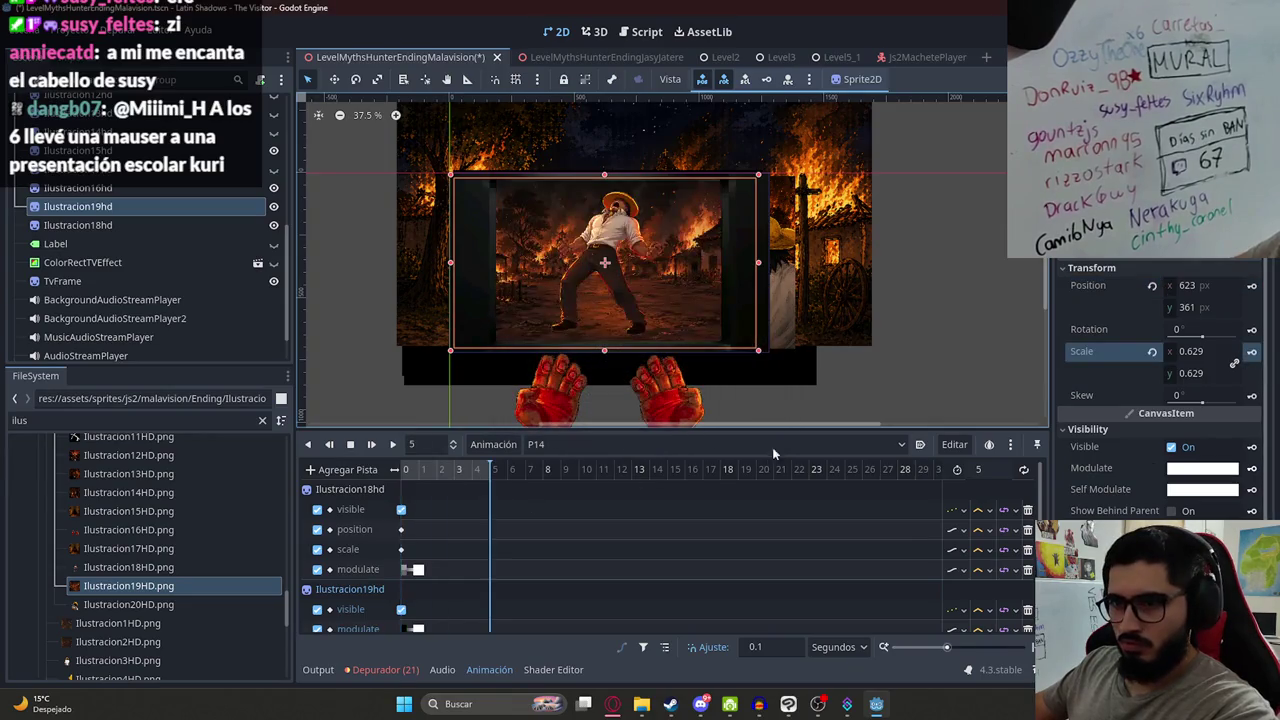
left_click_drag(1194, 350, 1207, 357)
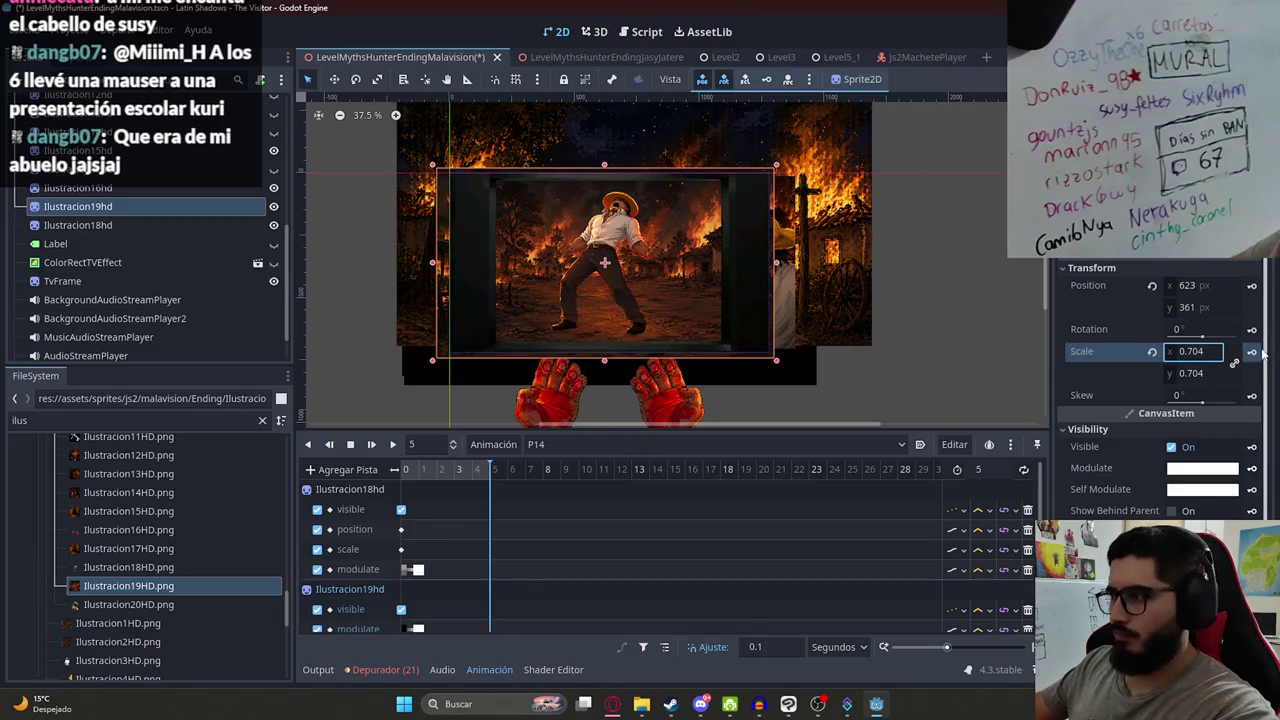
left_click(1252, 289)
- Play the P14 animation preview and save the scene
left_click(399, 510)
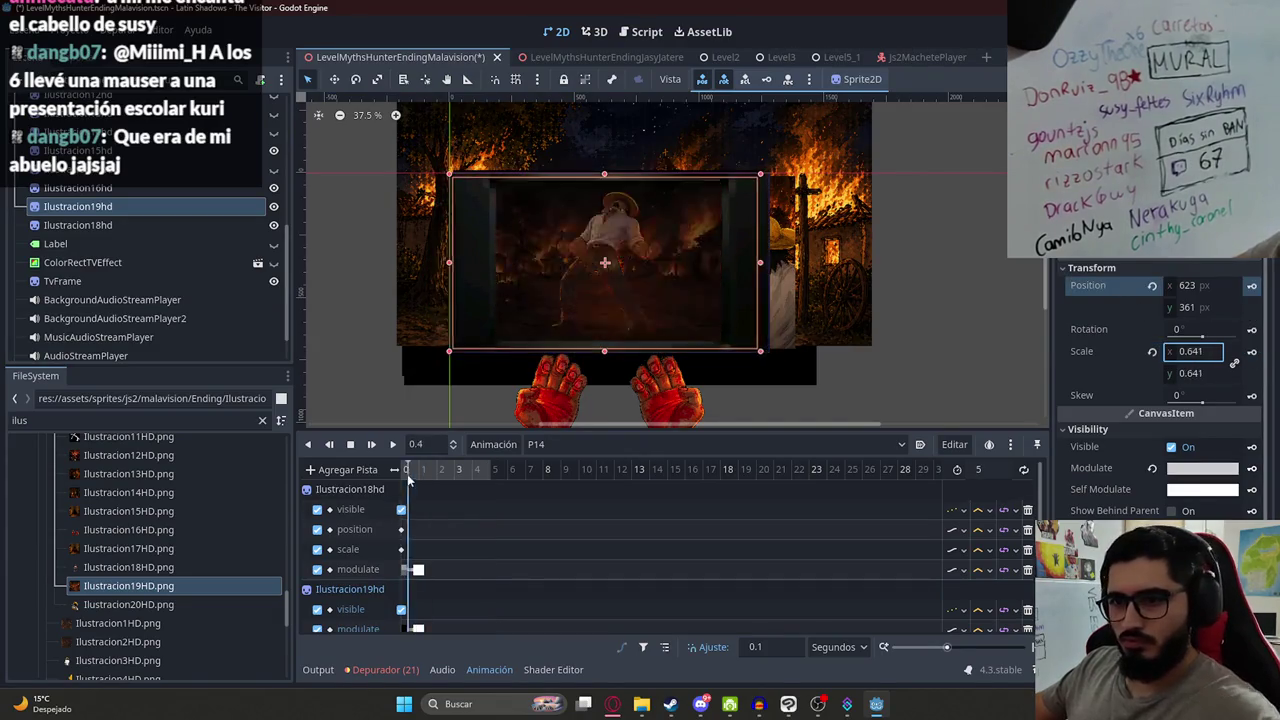
left_click(392, 444)
scroll(427, 289, "up", 2)
scroll(612, 300, "down", 2)
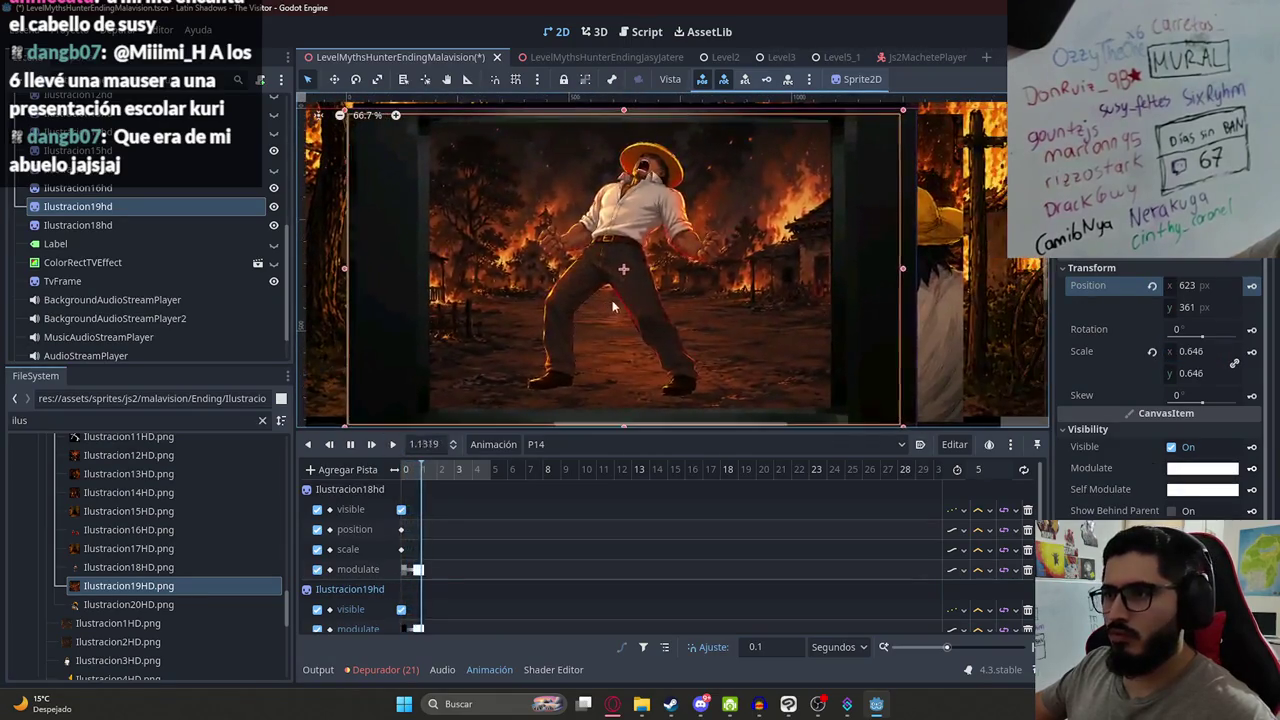
left_click(991, 308)
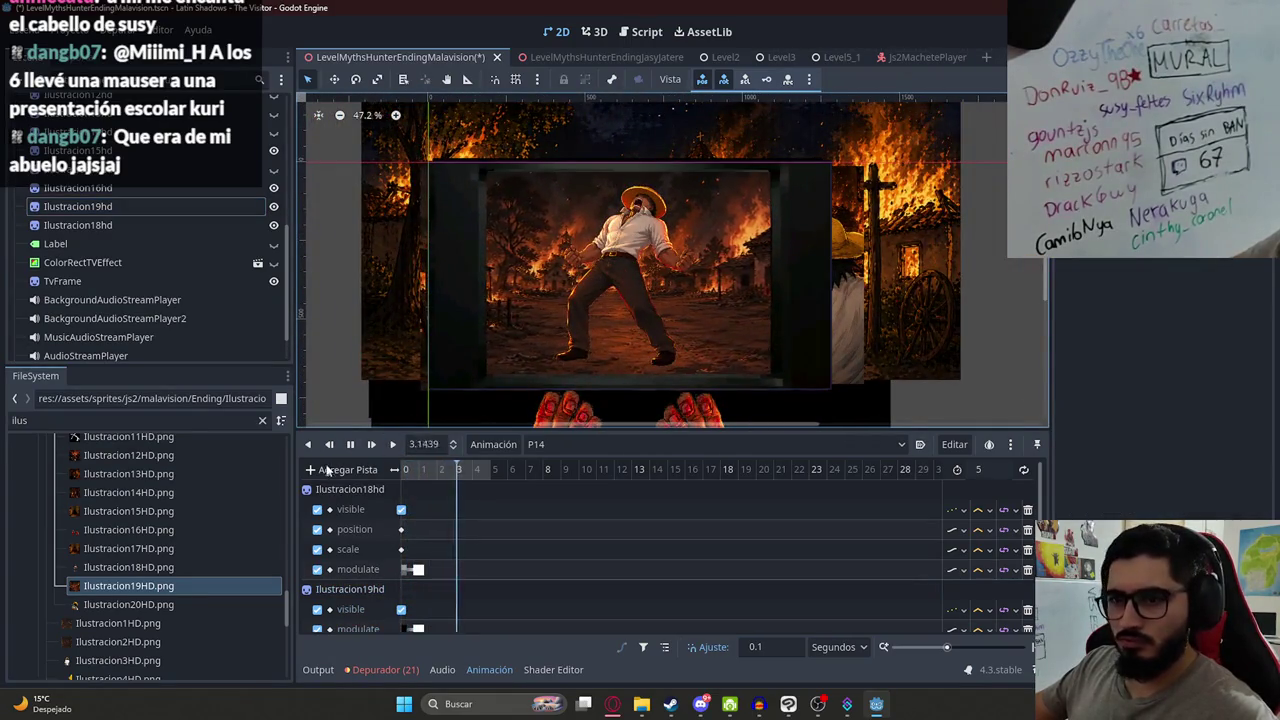
key("ctrl+s")
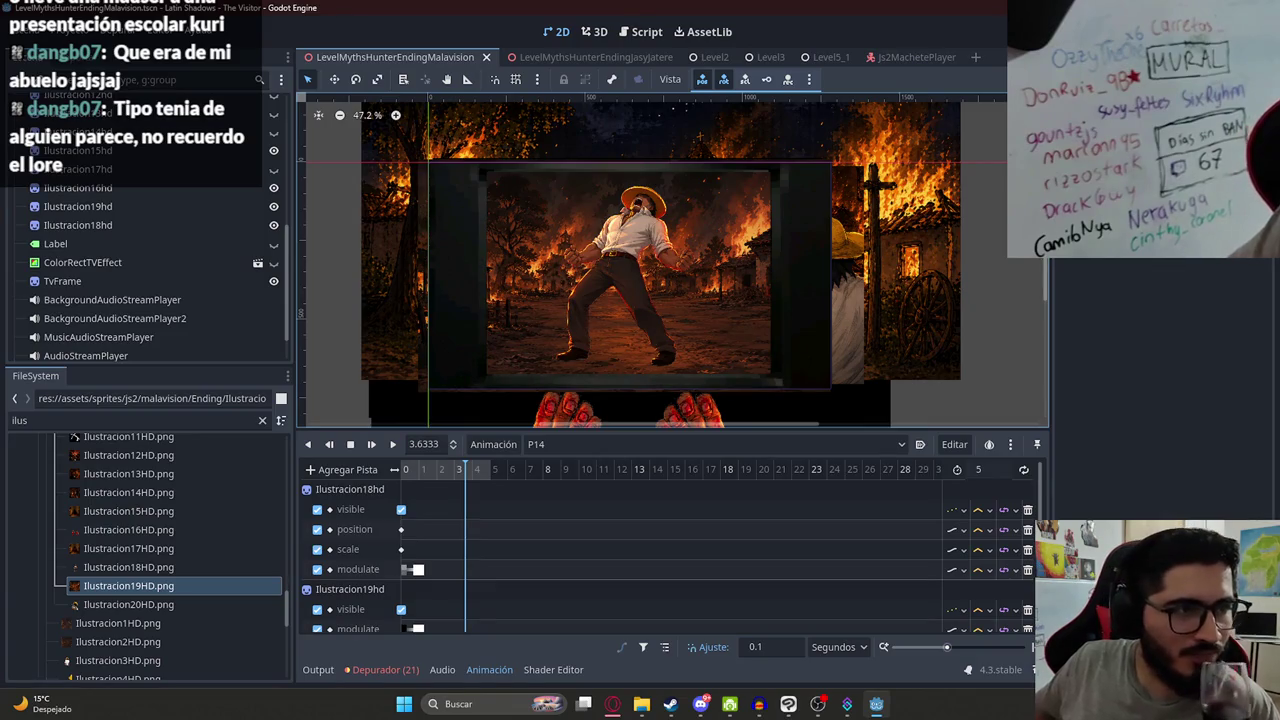
left_click(701, 705)
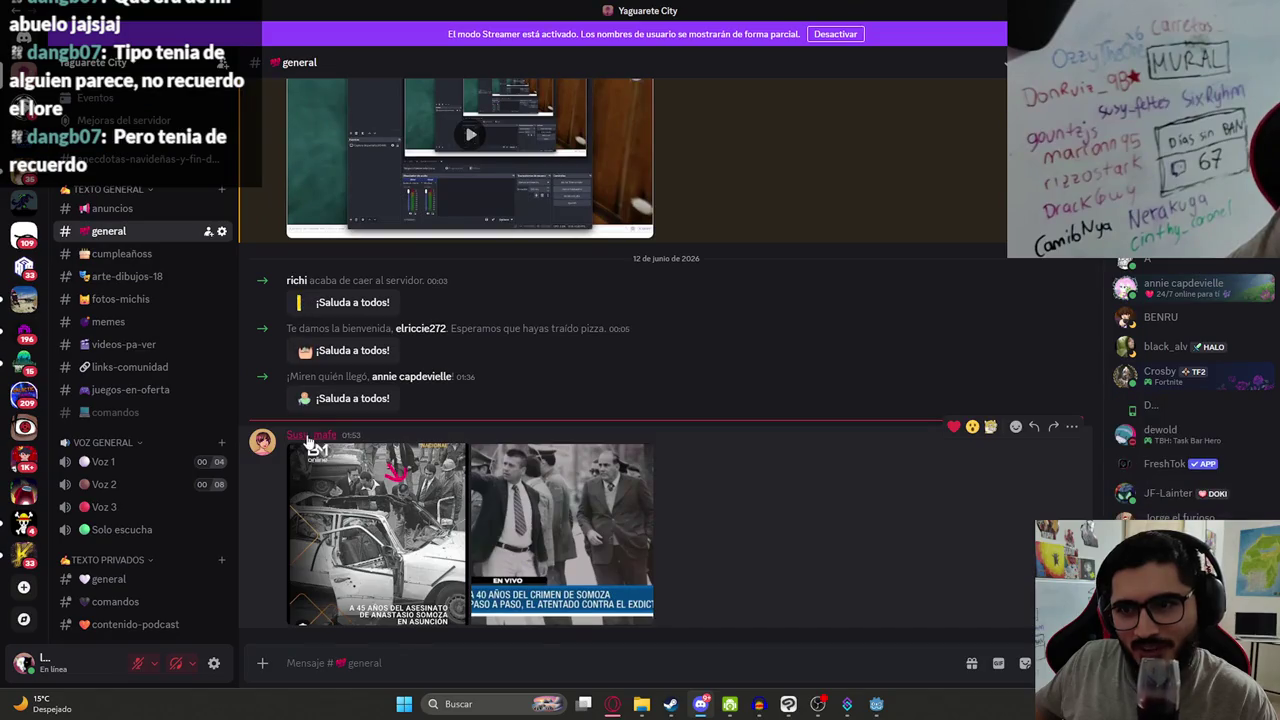
left_click(312, 435)
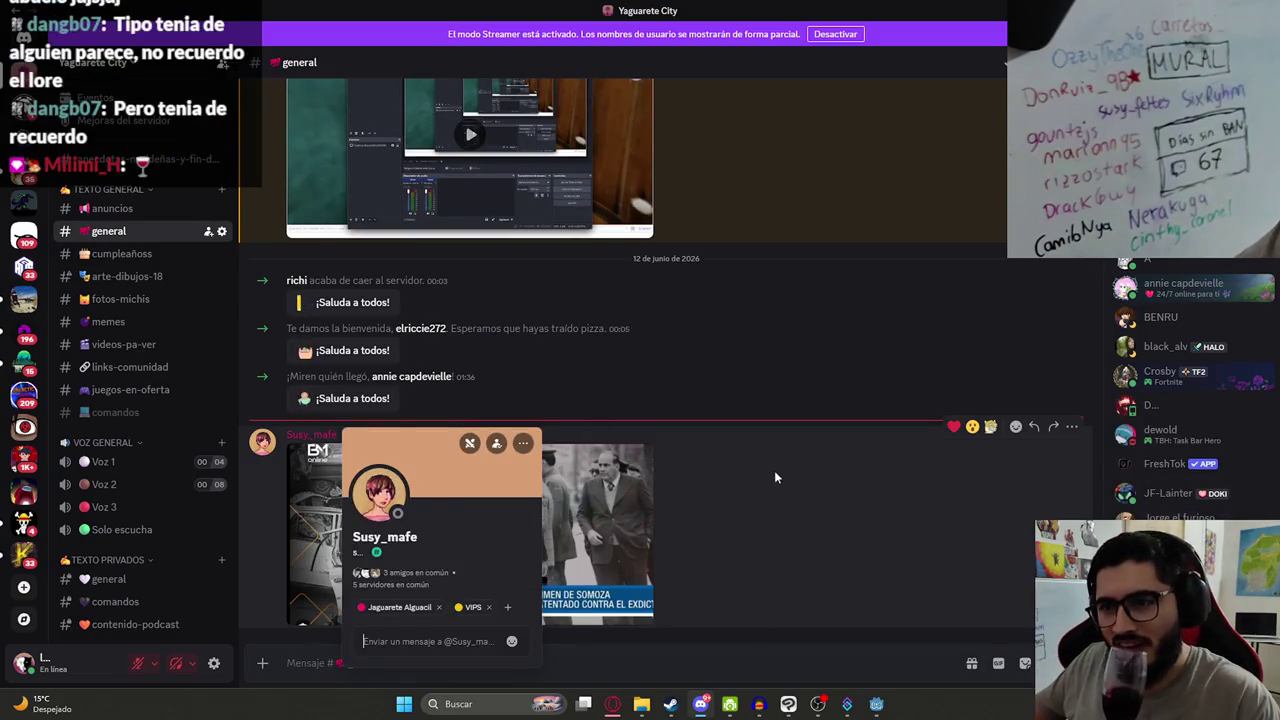
left_click(774, 472)
left_click(701, 708)
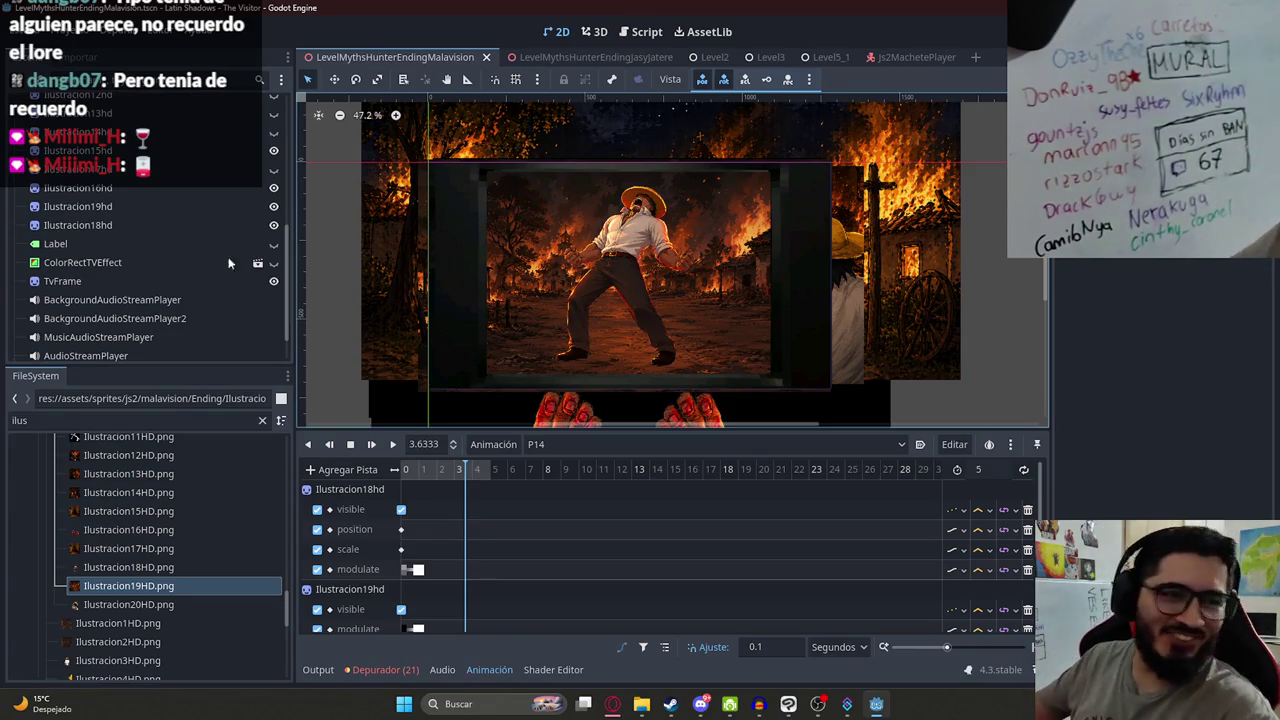
left_click_drag(502, 472, 322, 474)
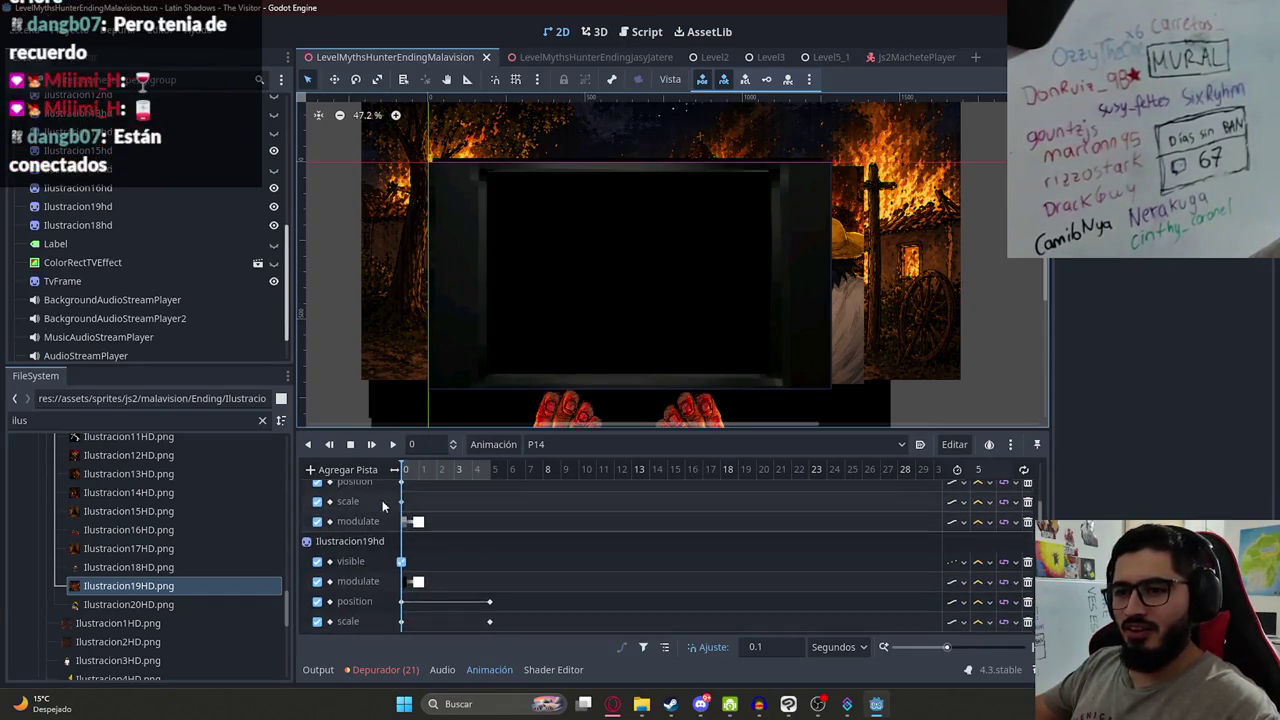
- Try adding an Audio Playback Track to P14, then dismiss the warning that appears
left_click(340, 469)
left_click(390, 622)
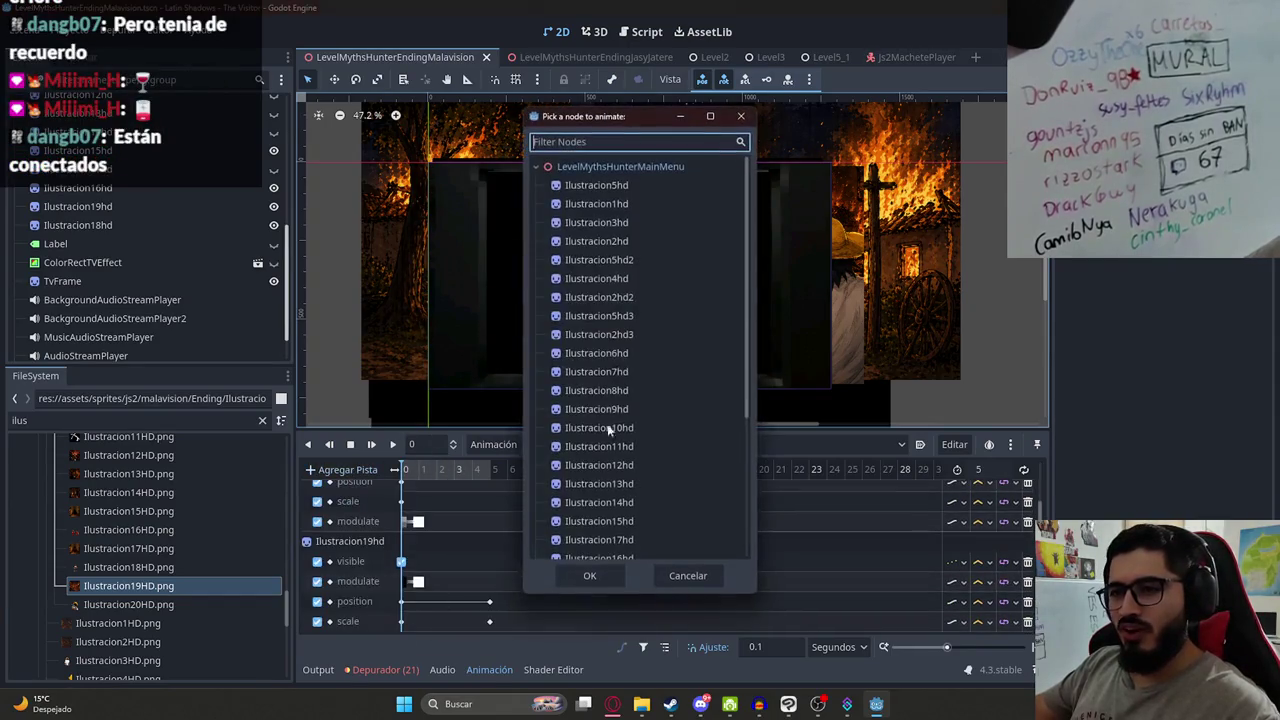
scroll(615, 420, "down", 3)
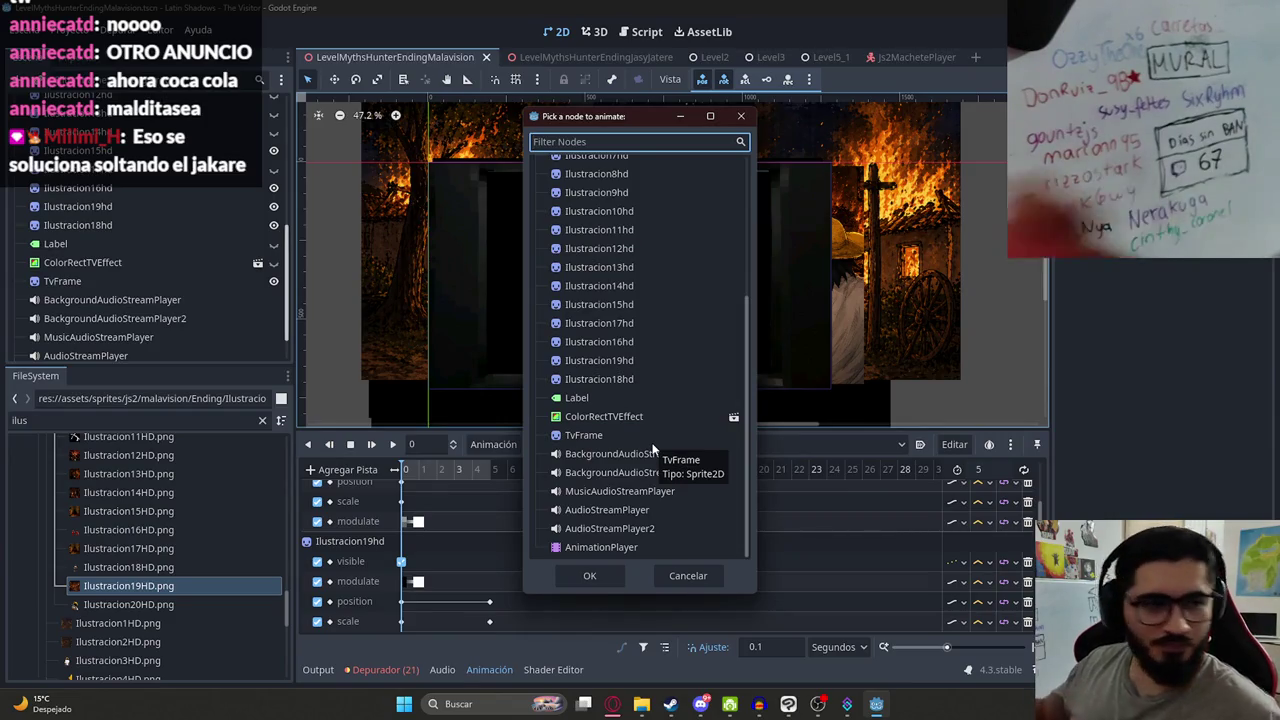
scroll(658, 327, "up", 3)
scroll(655, 322, "up", 2)
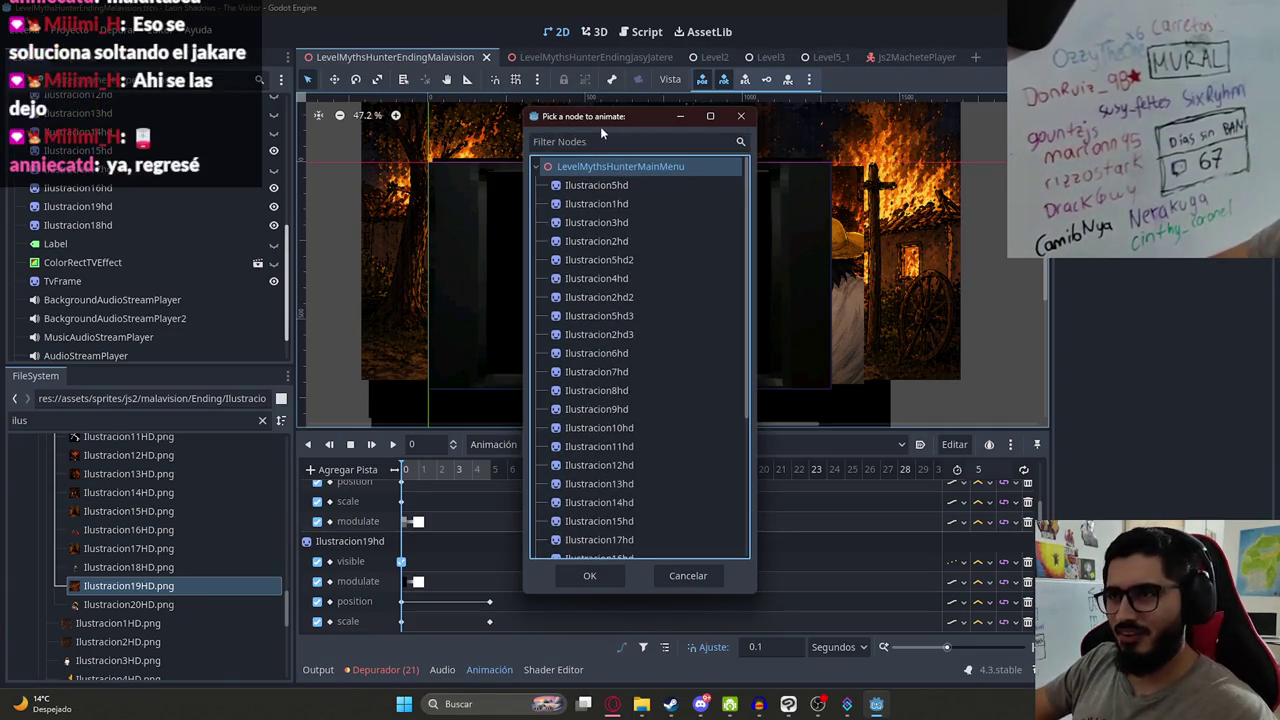
mouse_move(600, 124)
left_mouse_down()
mouse_move(785, 118)
mouse_move(756, 114)
left_mouse_up()
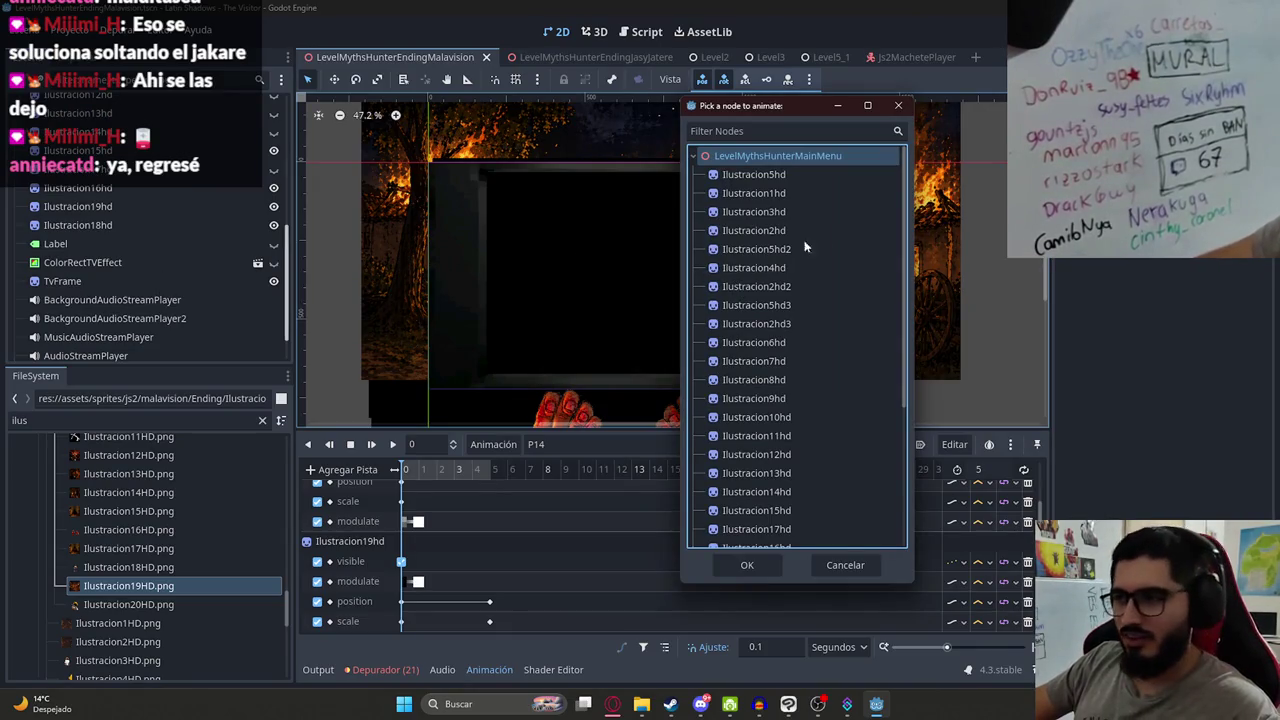
left_click_drag(766, 108, 671, 126)
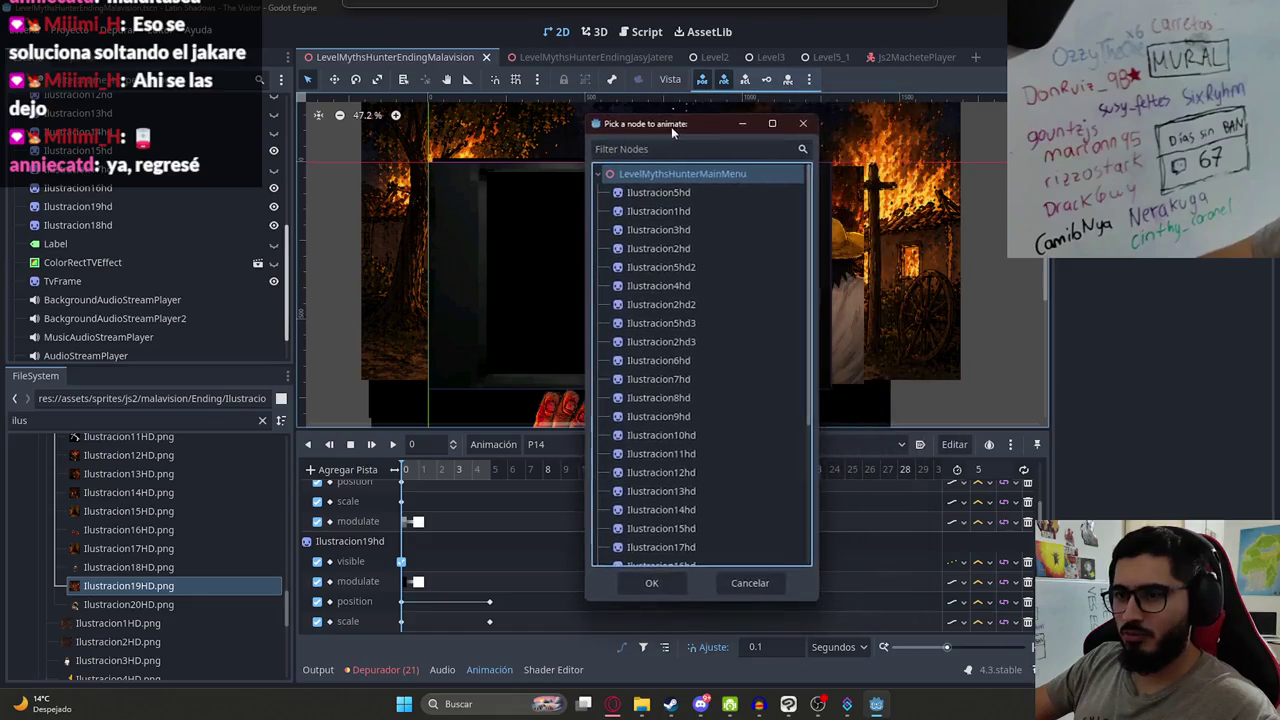
left_click(652, 586)
left_click(758, 301)
- Add the Audio Playback Track to P14, bound to AudioStreamPlayer
left_click(345, 469)
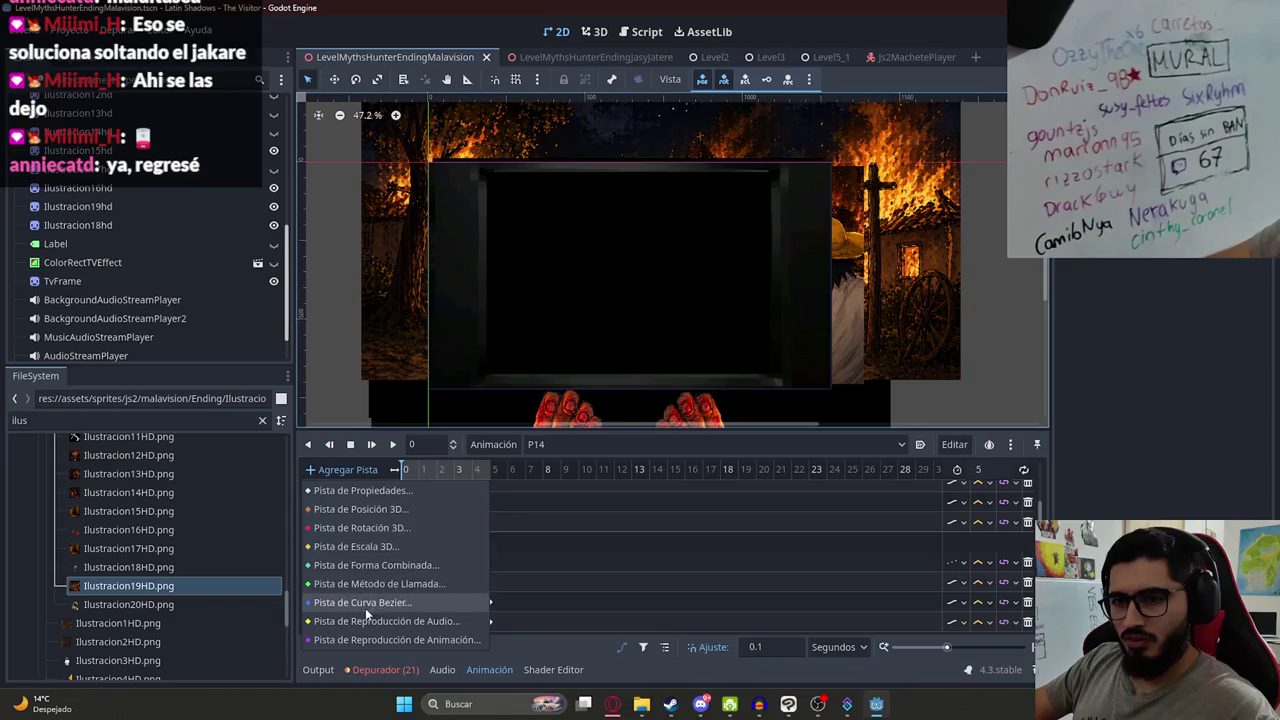
left_click(365, 625)
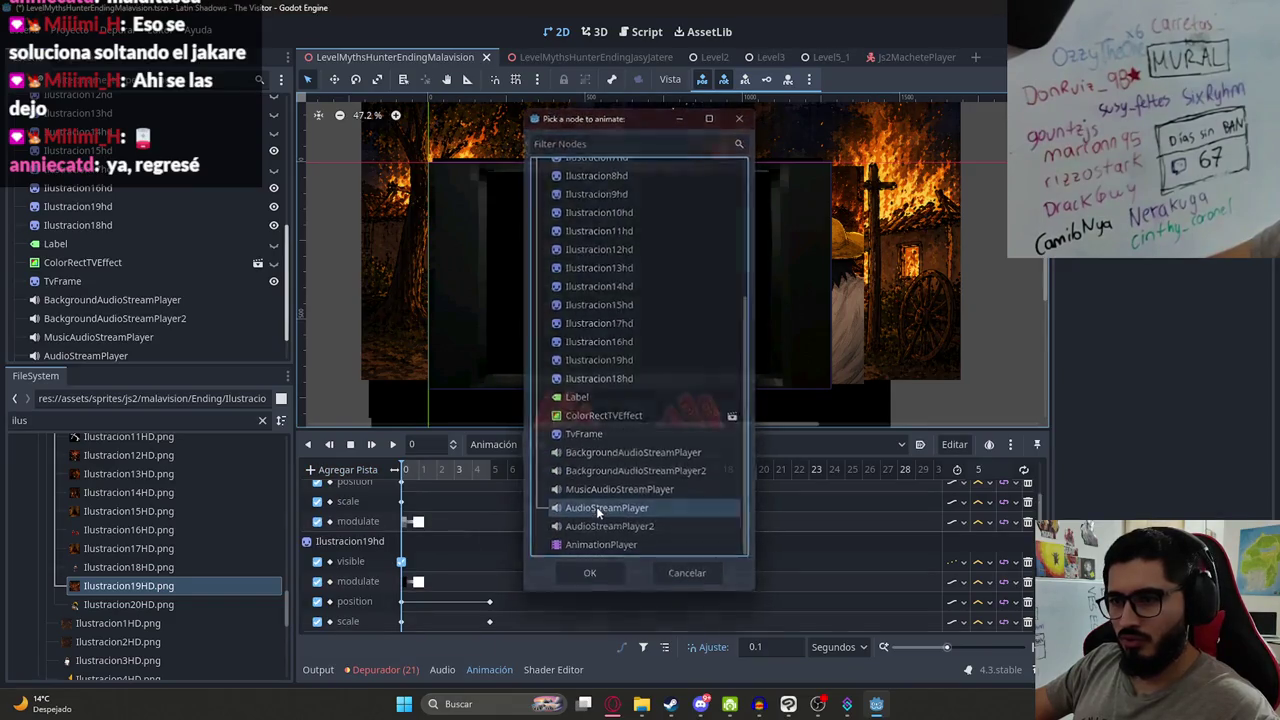
double_click(596, 509)
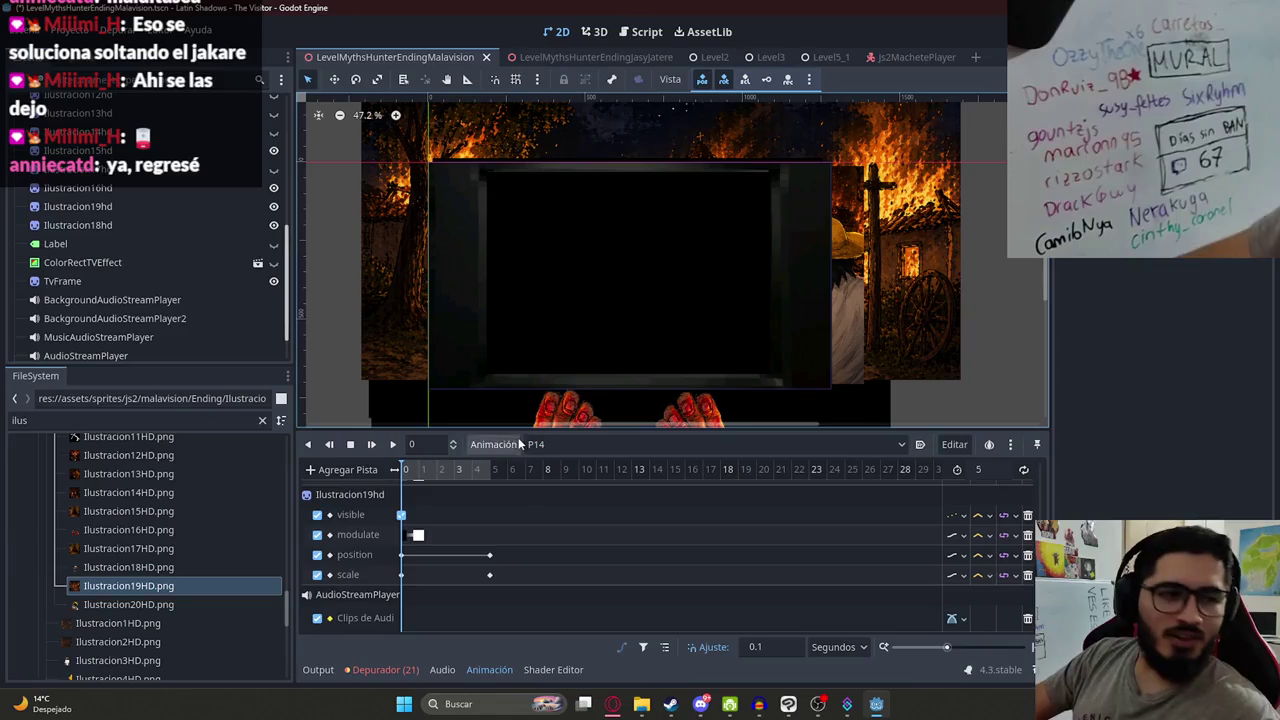
left_click(613, 704)
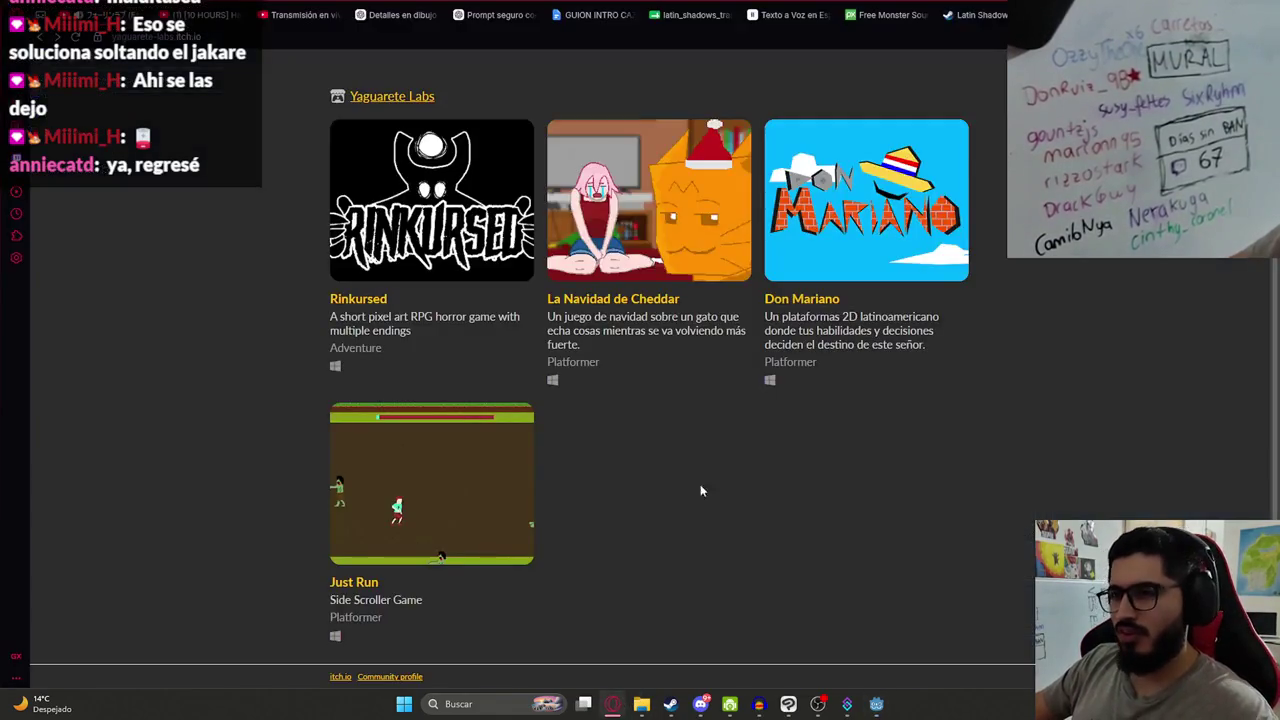
- Search 'hls twitch' in a new tab and open the Twitch HLS Player store page
key("ctrl+t")
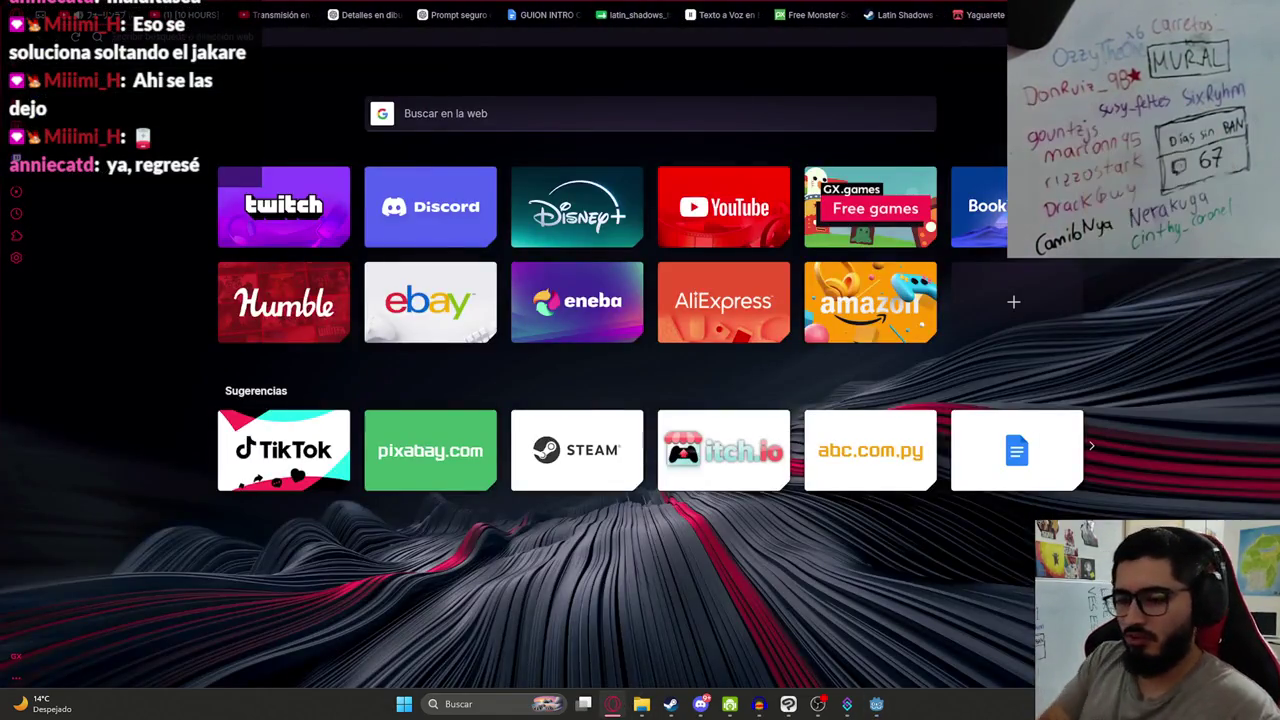
type("hls")
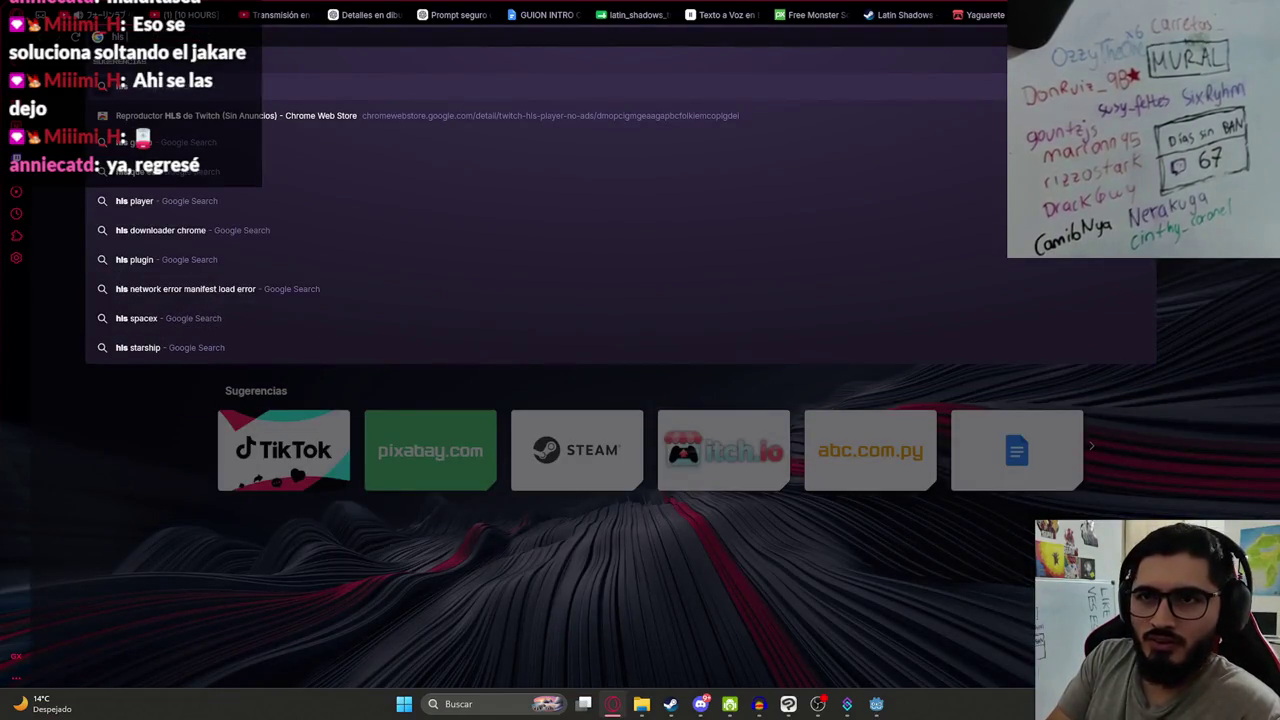
type(" twitch")
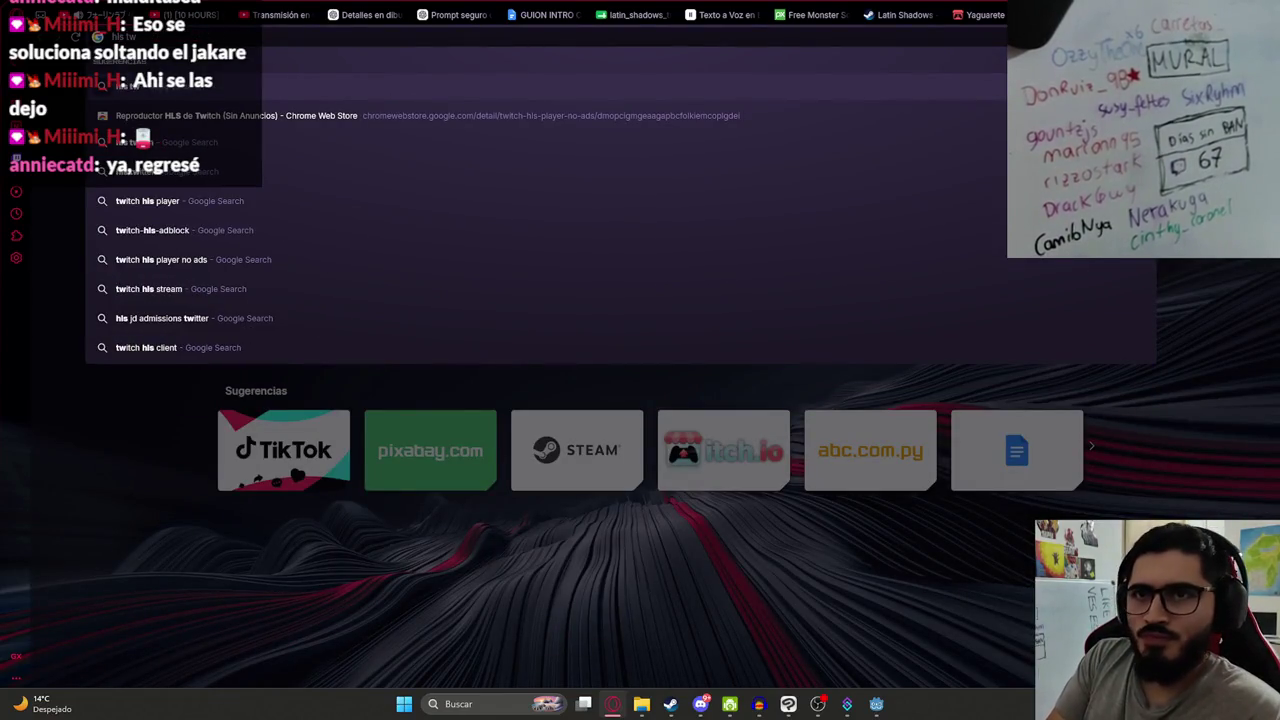
key("Return")
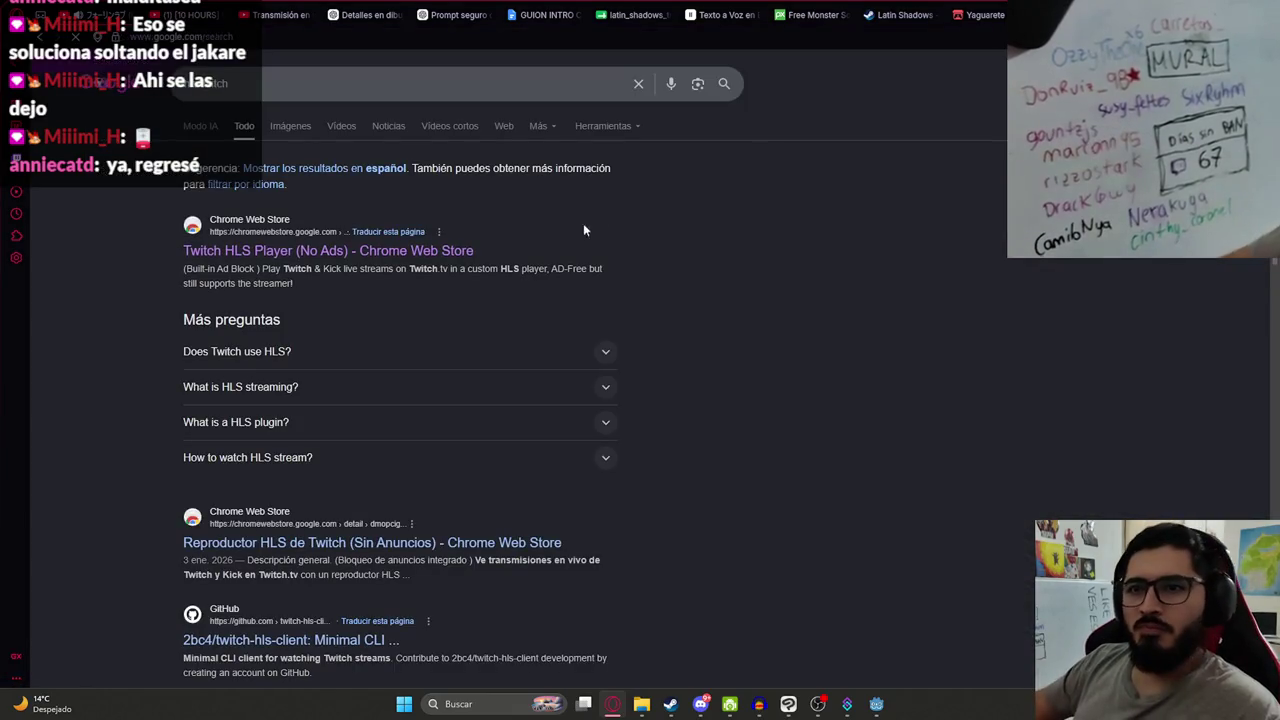
left_click(457, 268)
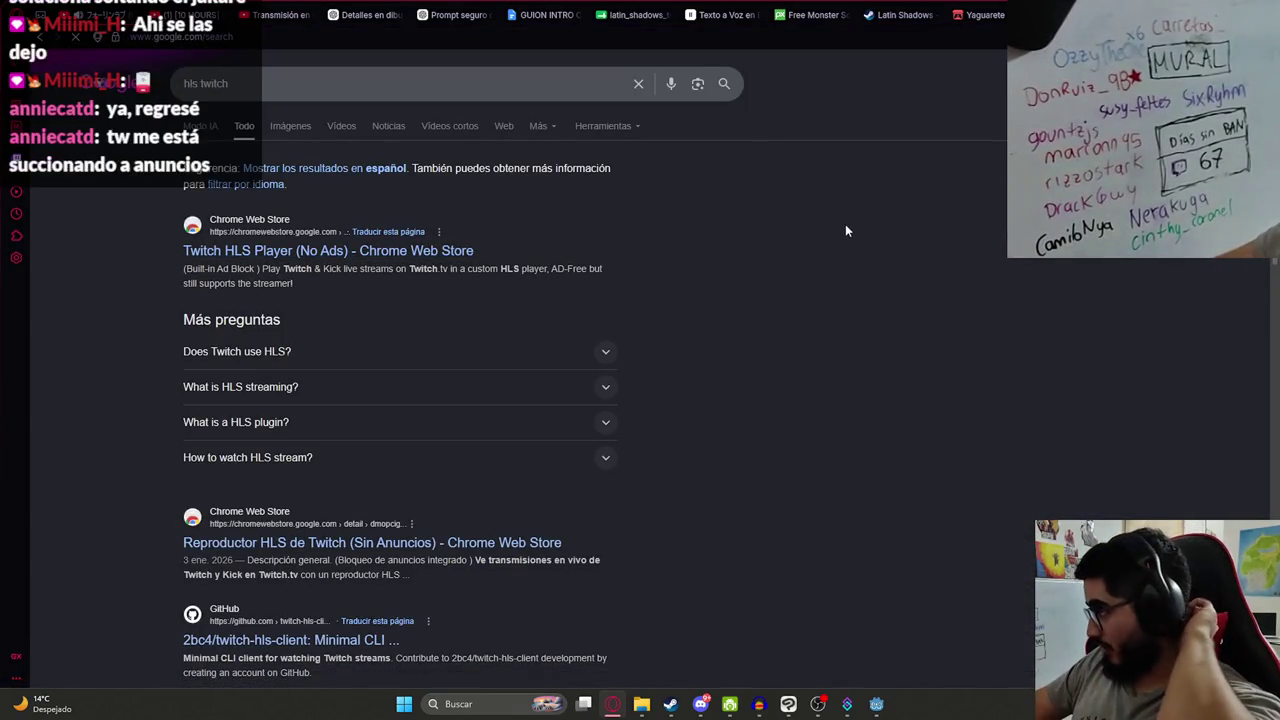
scroll(588, 259, "down", 1)
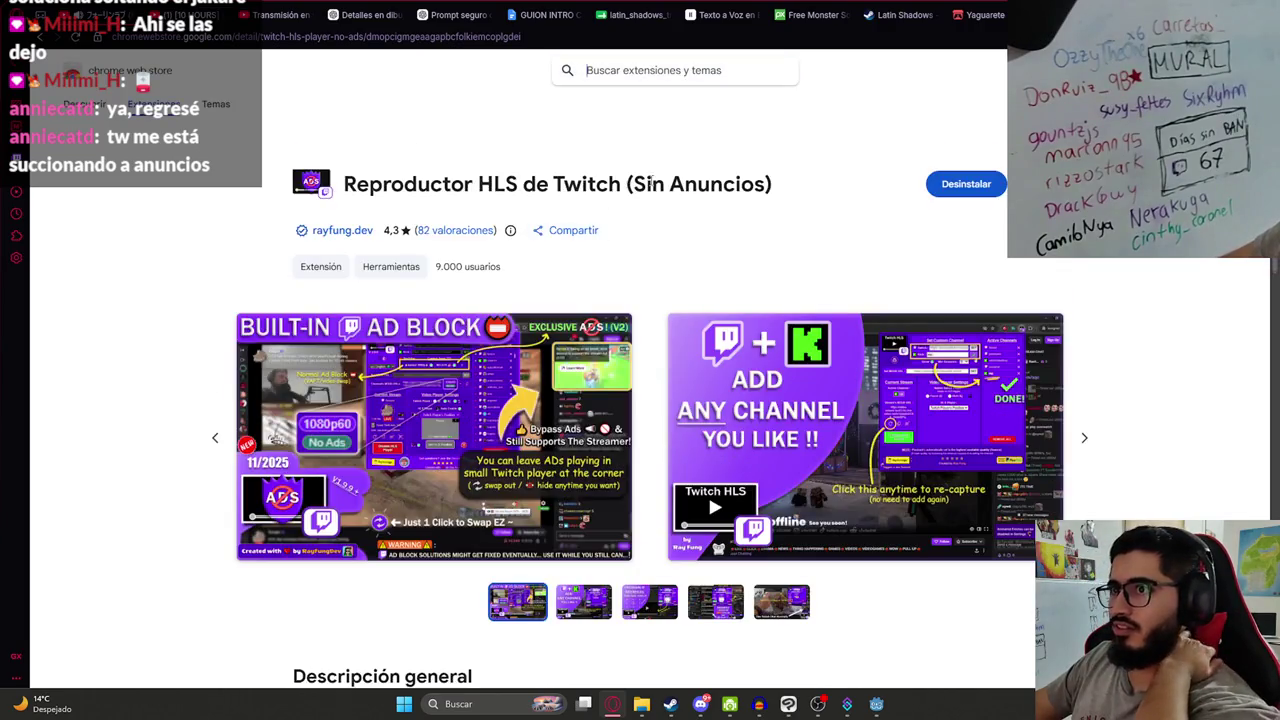
- Look over the extension's title and address, close and reopen the tab, then return to Godot
triple_click(807, 186)
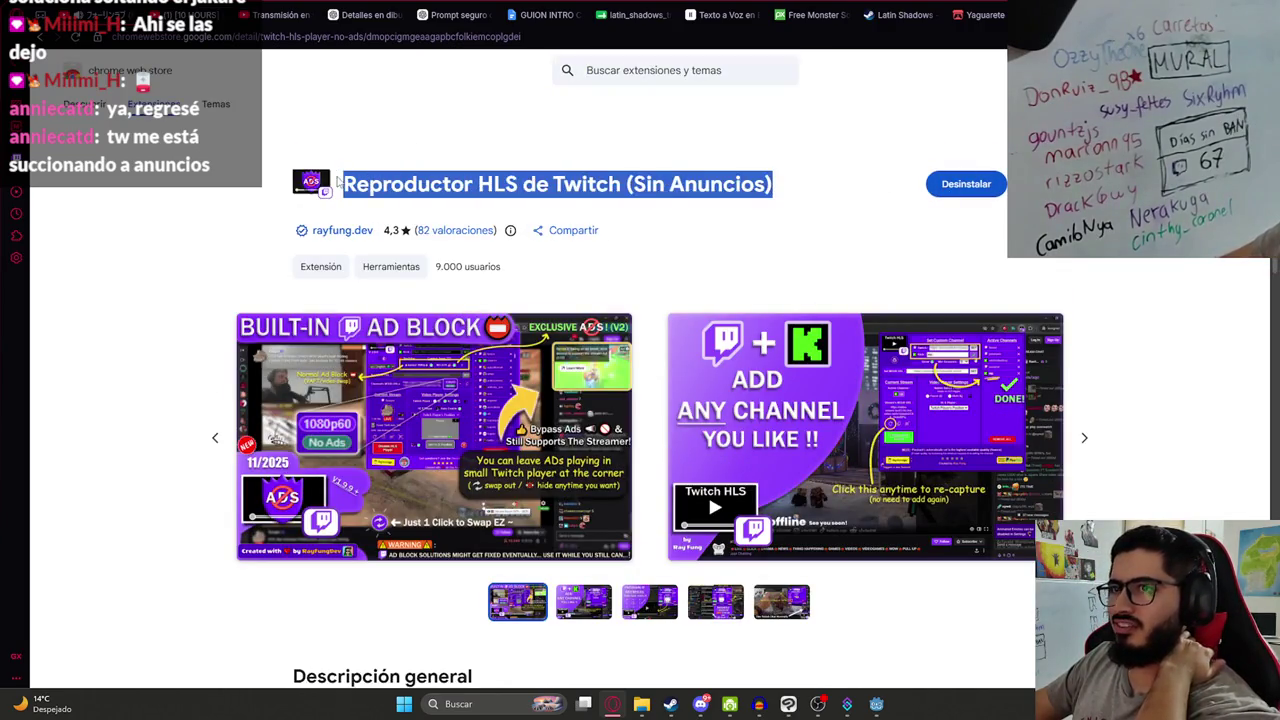
left_click(826, 190)
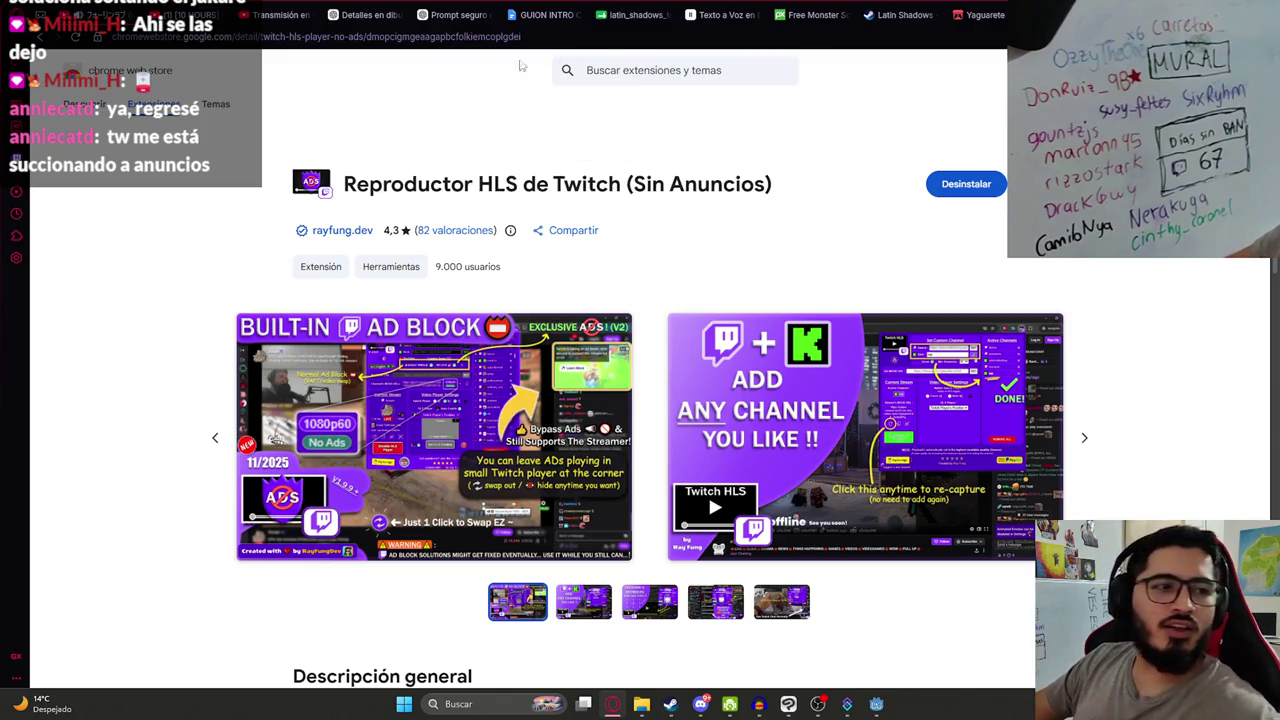
left_click(314, 34)
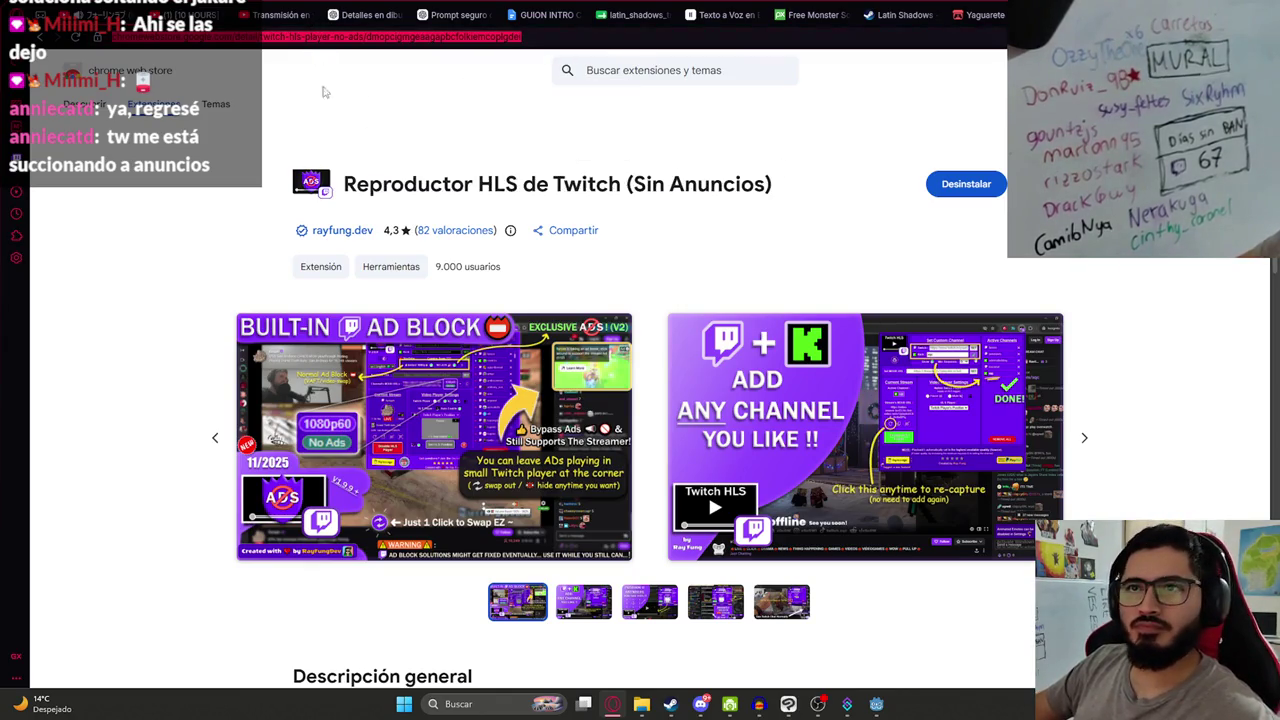
left_click(347, 141)
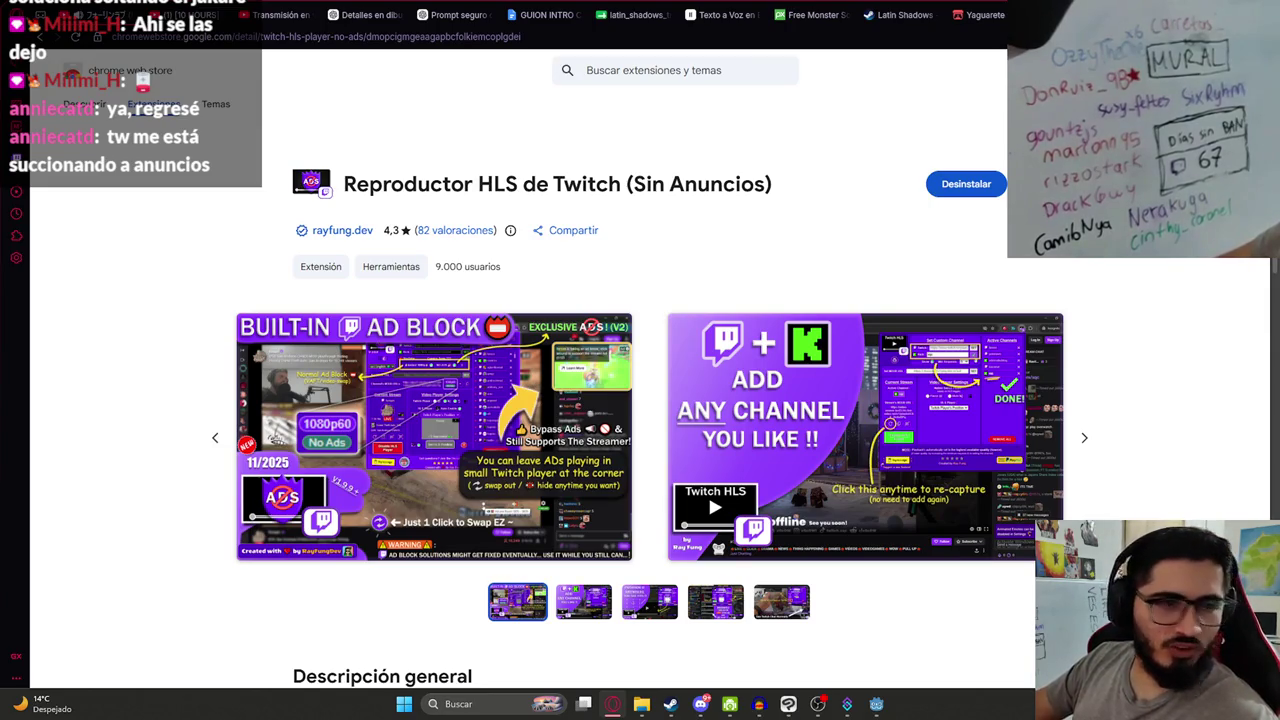
key("ctrl+w")
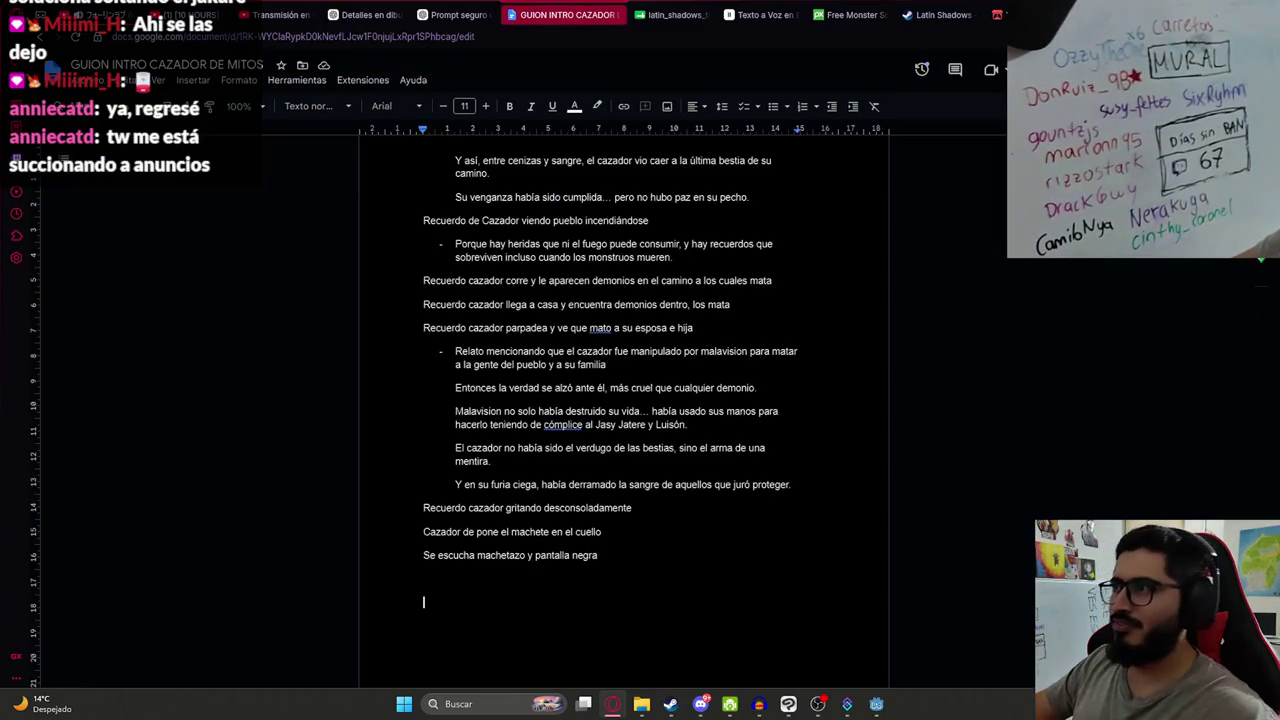
key("ctrl+shift+t")
left_click_drag(870, 180, 297, 198)
left_click(677, 246)
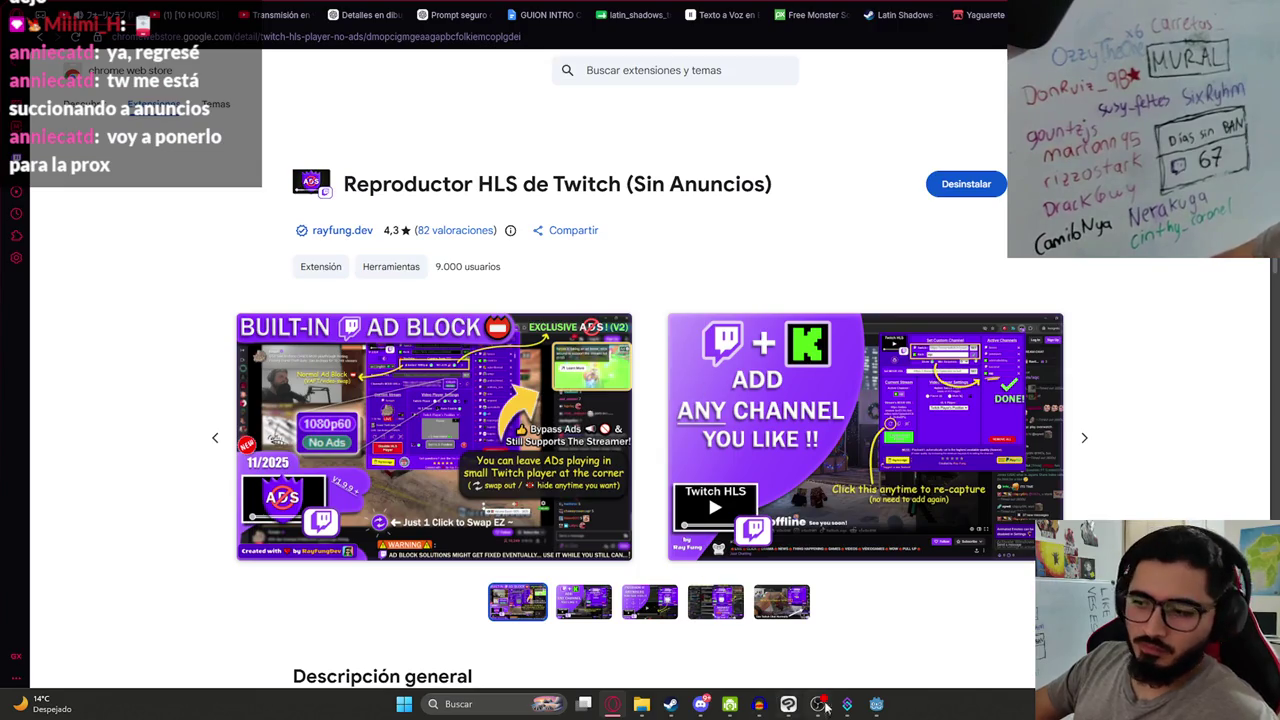
left_click(876, 706)
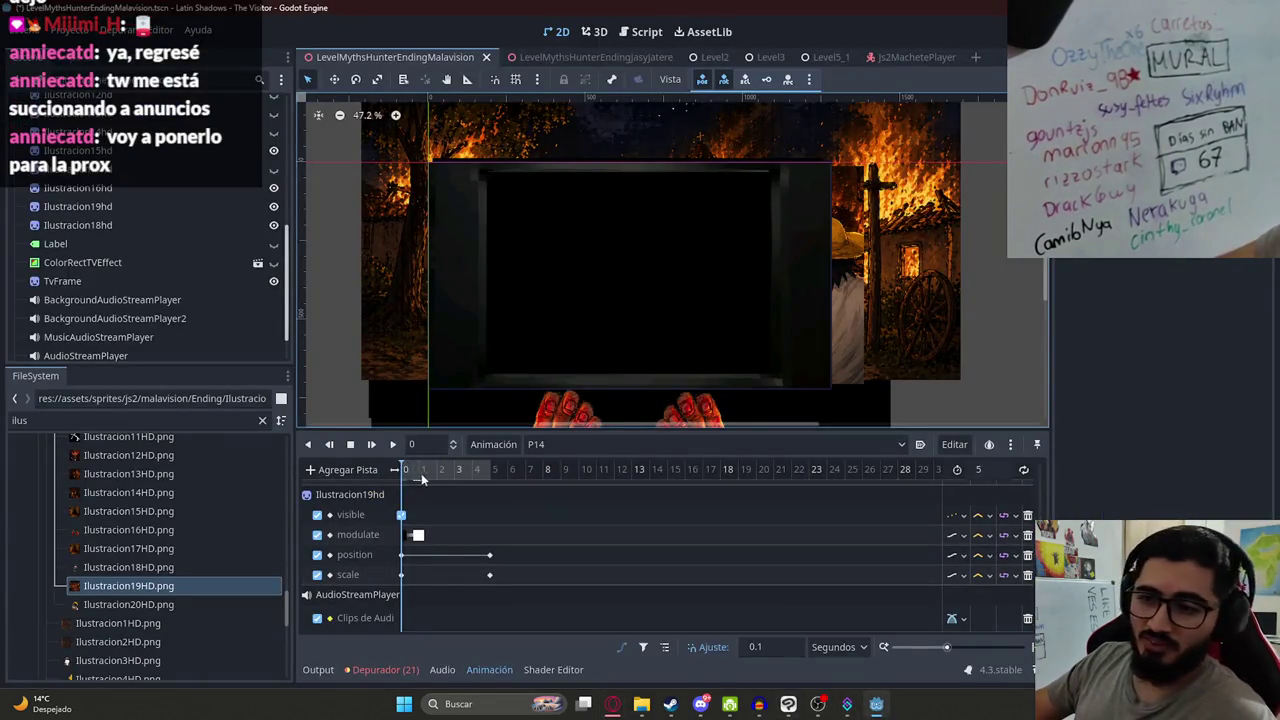
- Filter FileSystem for 'malavisionending' and drop MalavisionEndingP8 onto P14's audio track
left_click(490, 473)
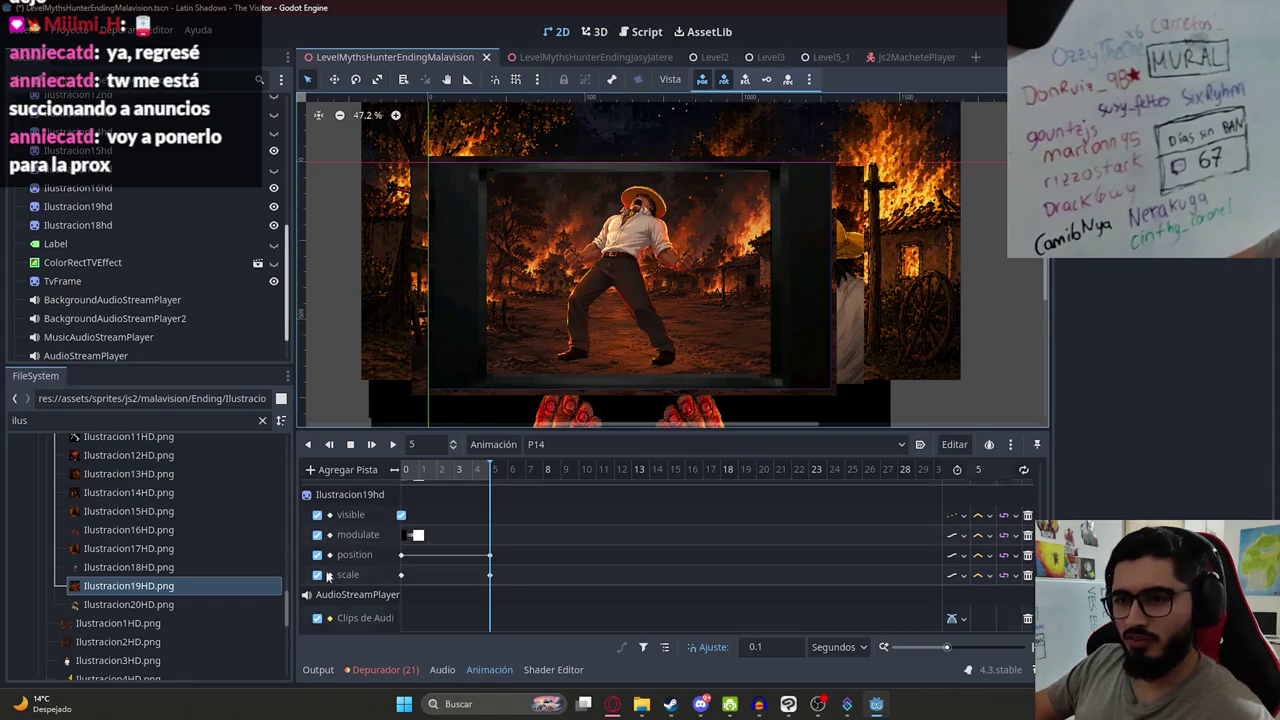
left_click(140, 420)
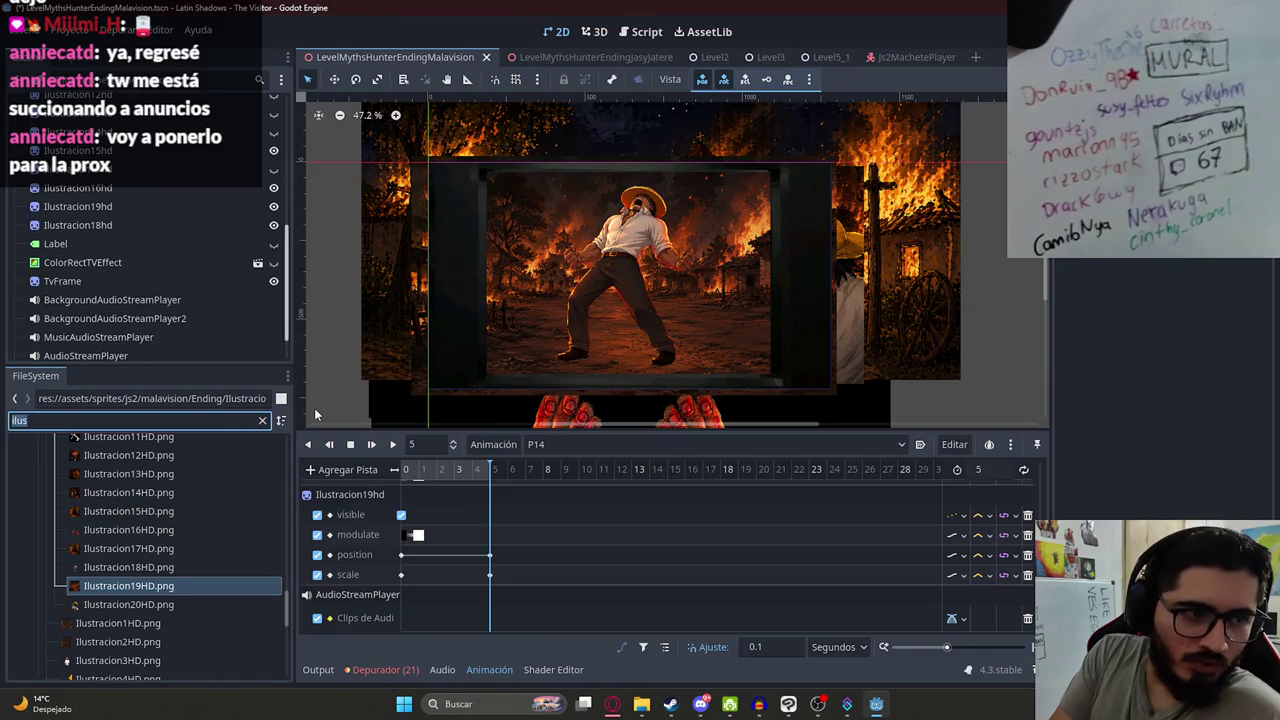
key("BackSpace")
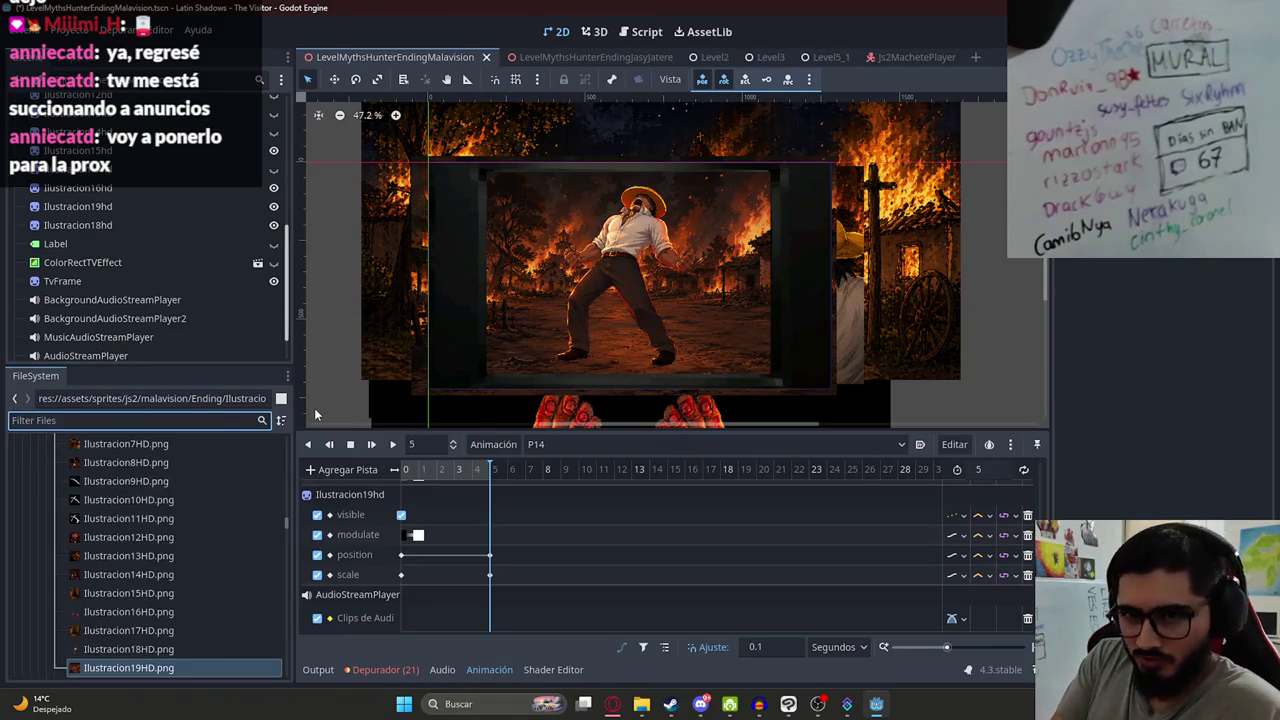
type("malavis")
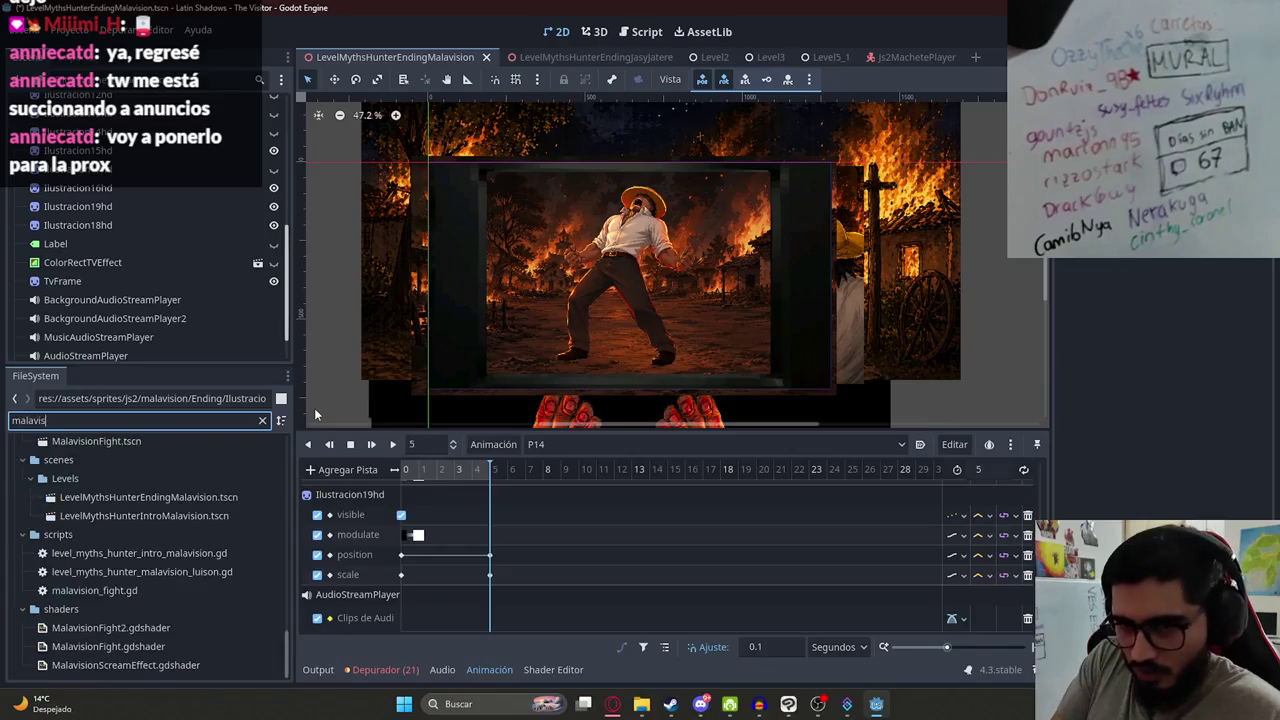
type("ionending")
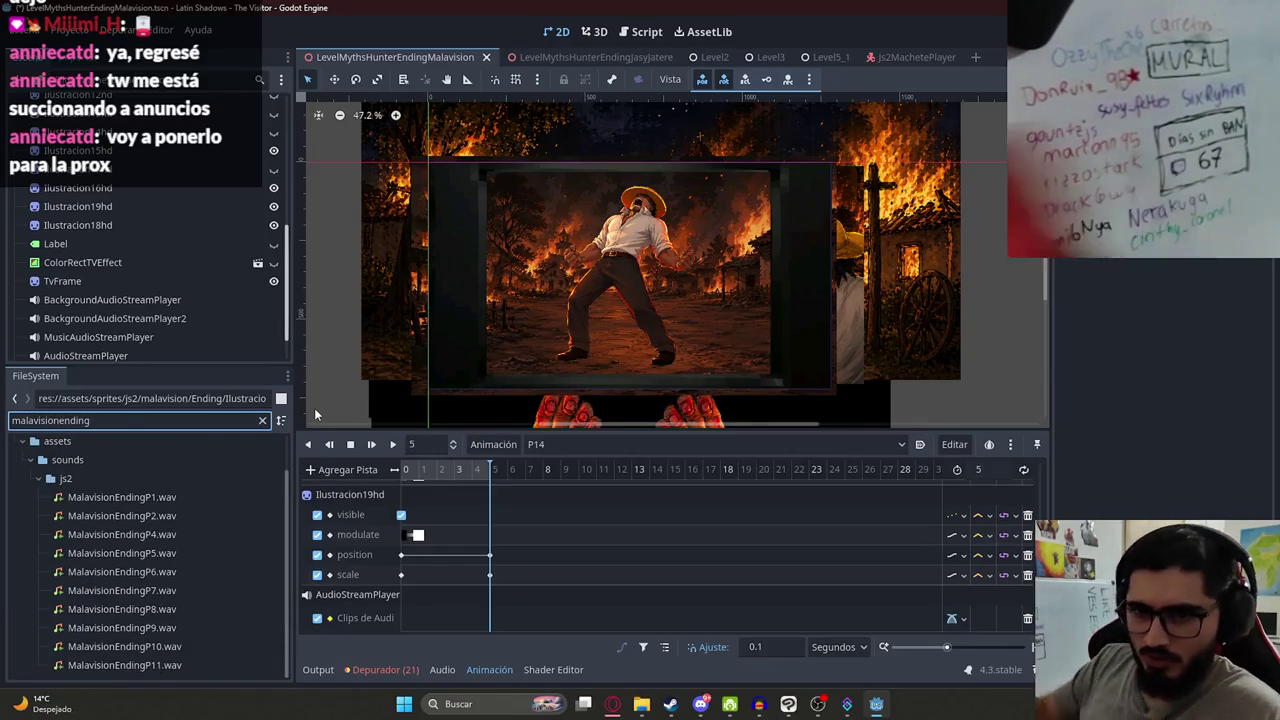
mouse_move(145, 609)
left_mouse_down()
mouse_move(474, 569)
mouse_move(463, 616)
mouse_move(429, 621)
left_mouse_up()
- Preview P14 with the P8 clip from the start, then delete the clip
left_click(380, 472)
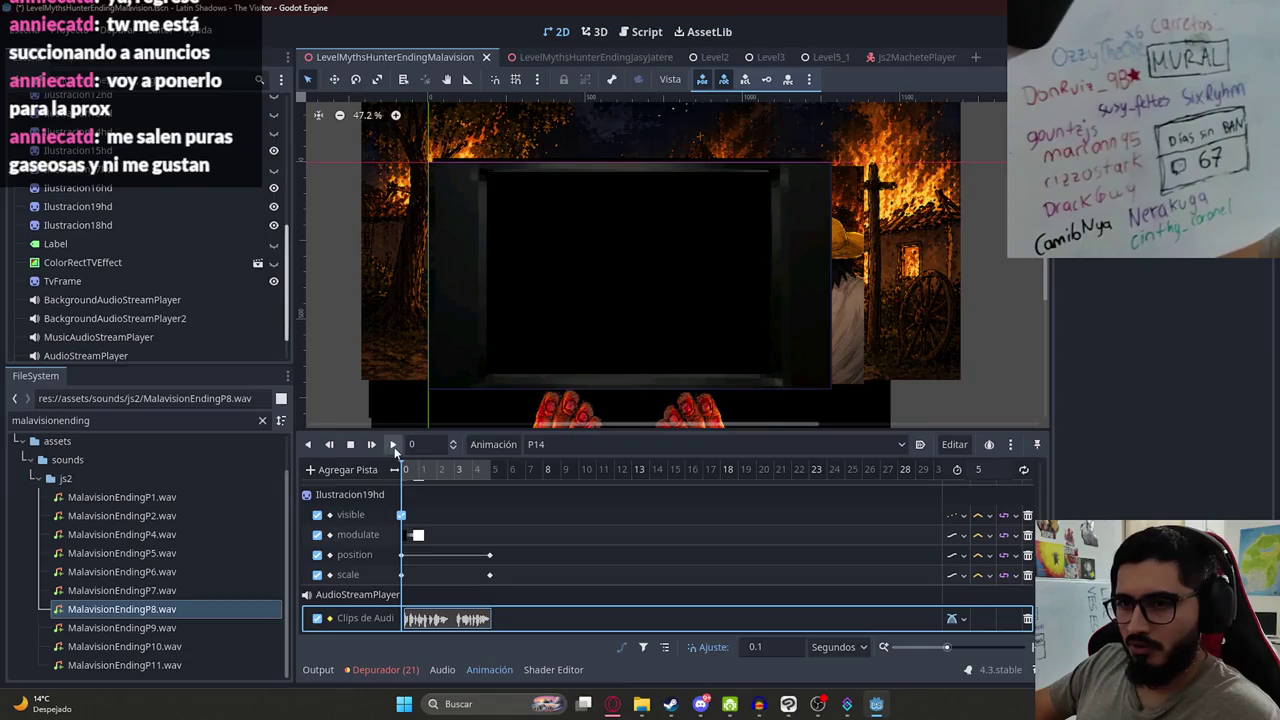
left_click(393, 445)
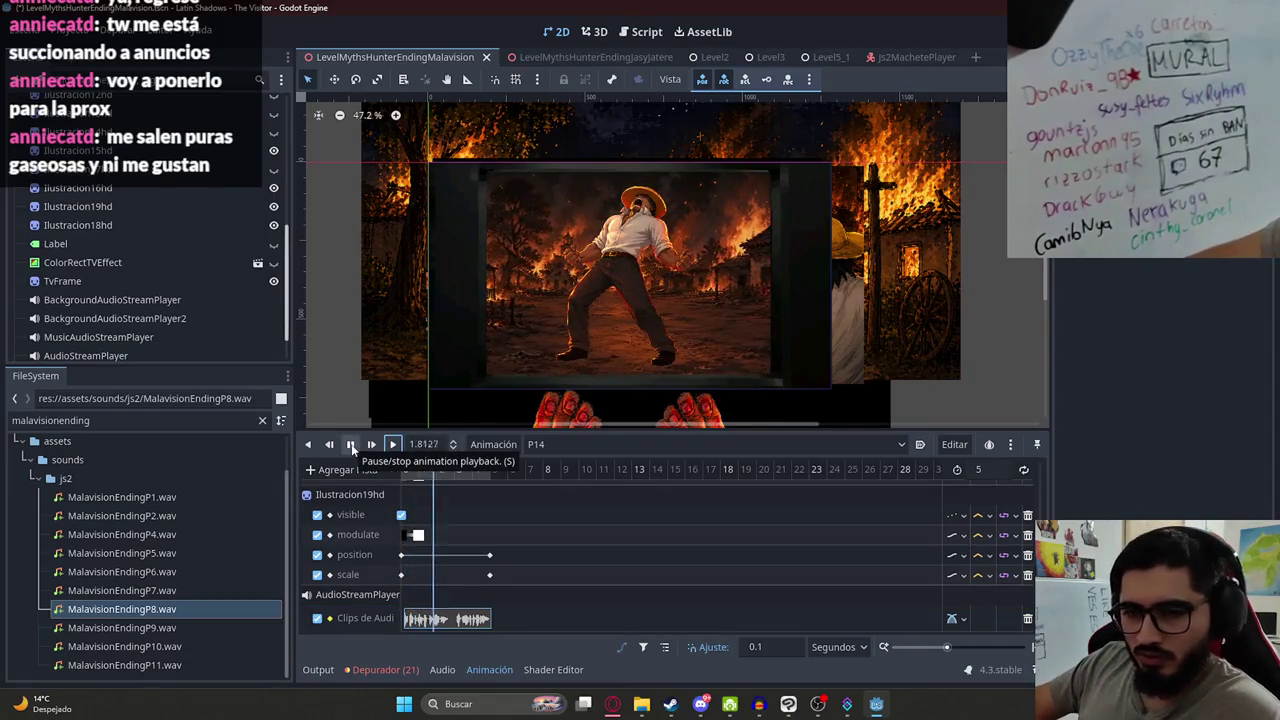
left_click(351, 444)
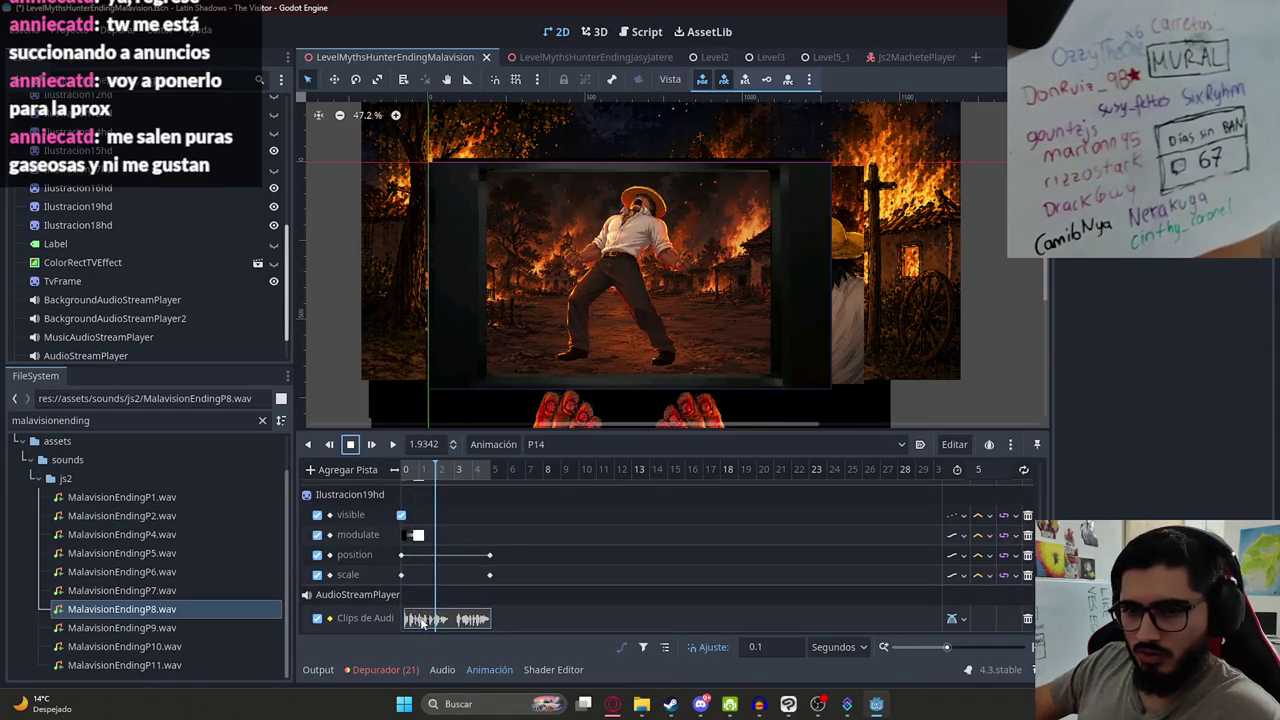
key("Delete")
- Try MalavisionEndingP7 on the audio track, preview it, and delete it
left_click(560, 444)
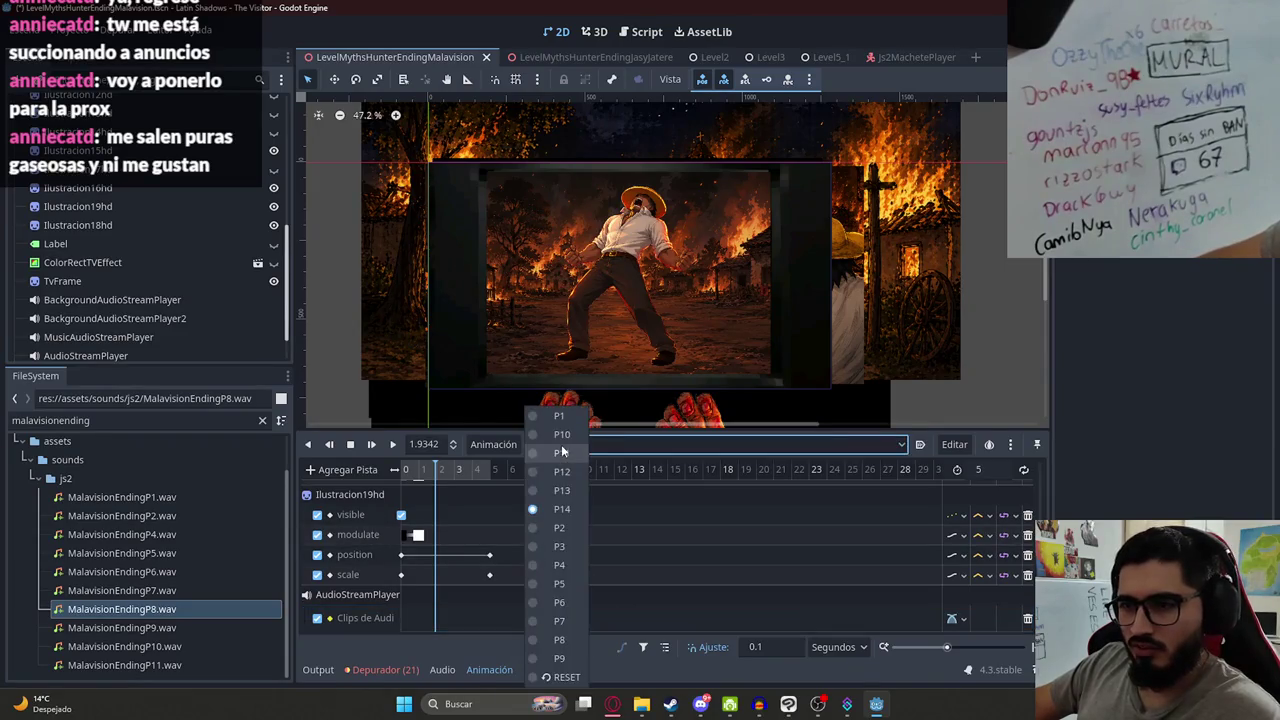
left_click(614, 443)
left_click(614, 443)
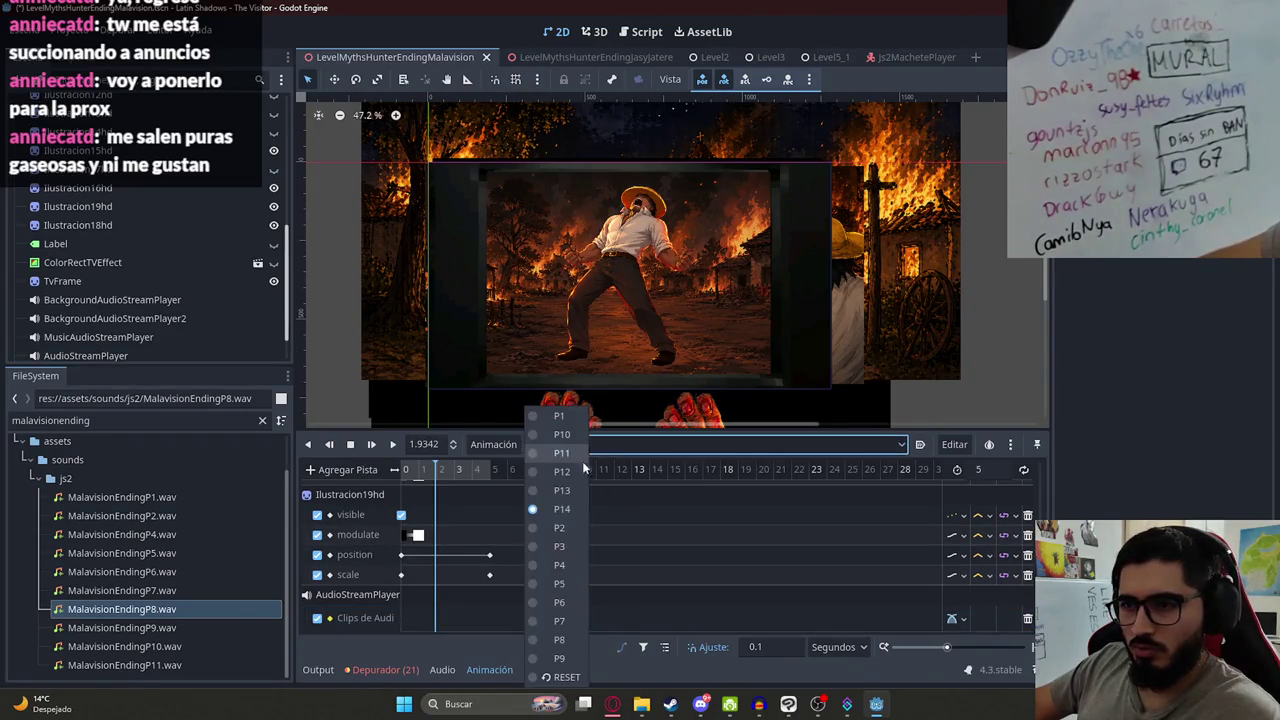
left_click(195, 594)
left_click_drag(190, 590, 424, 618)
left_click(392, 444)
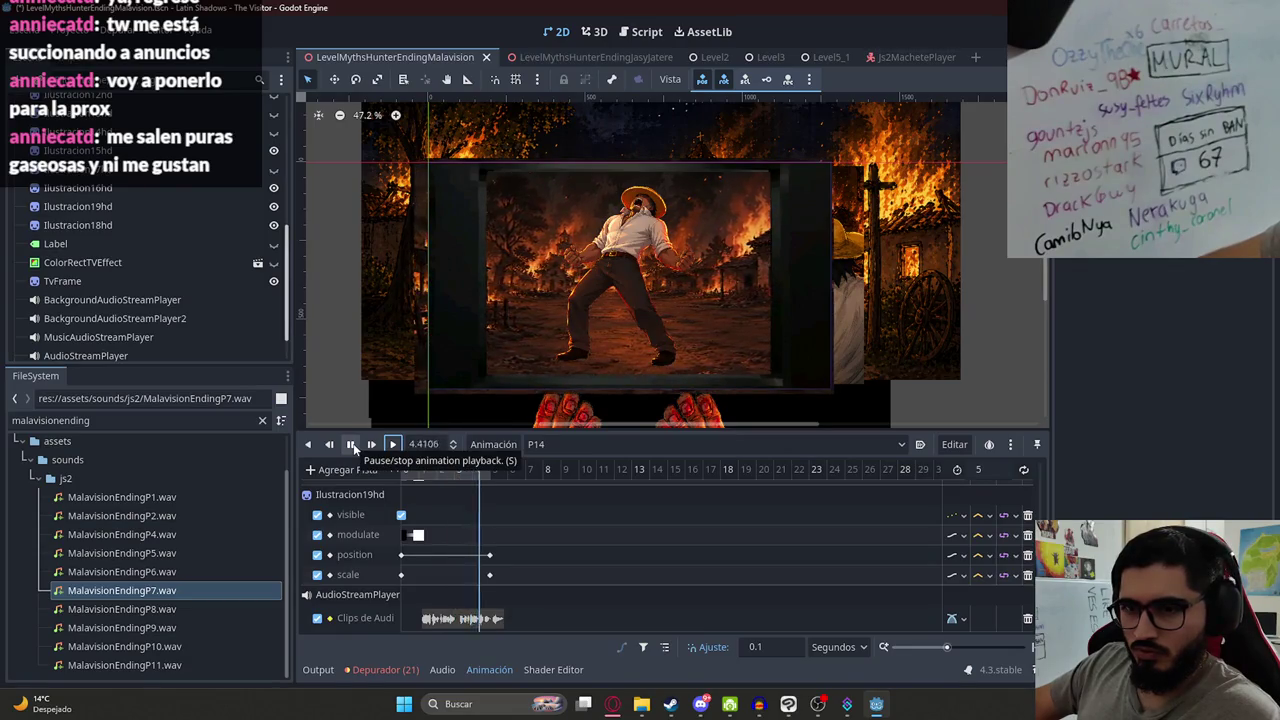
left_click(350, 444)
left_click(438, 617)
key("Delete")
- Place MalavisionEndingP8 then P9 in sequence, preview P14, and open the P13 animation
left_click_drag(190, 609, 433, 606)
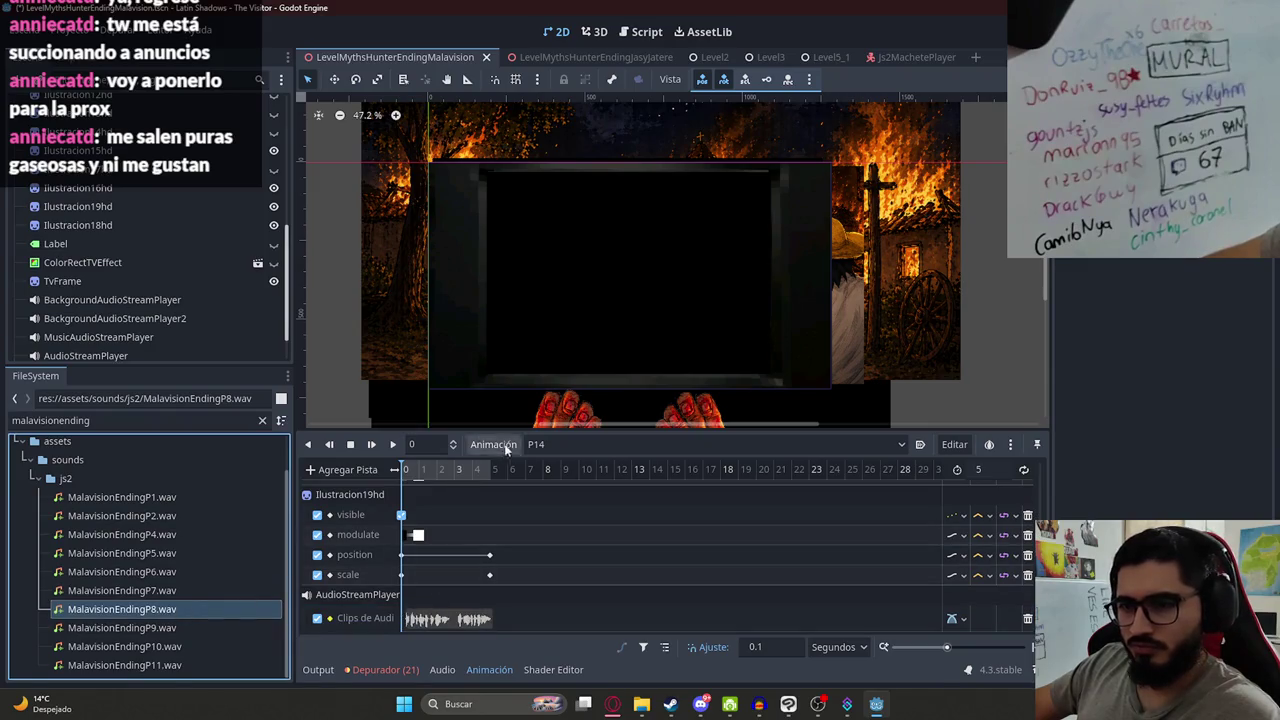
left_click(392, 444)
left_click(350, 444)
left_click(468, 620)
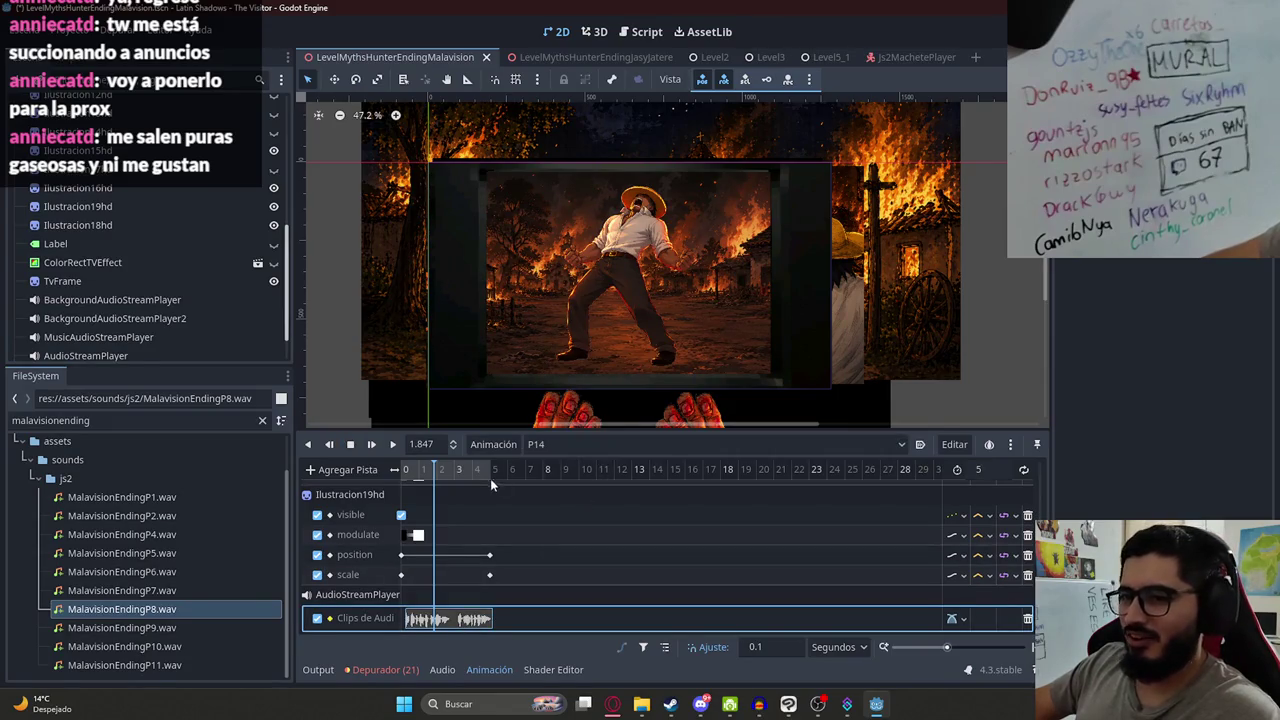
left_click_drag(228, 627, 440, 618)
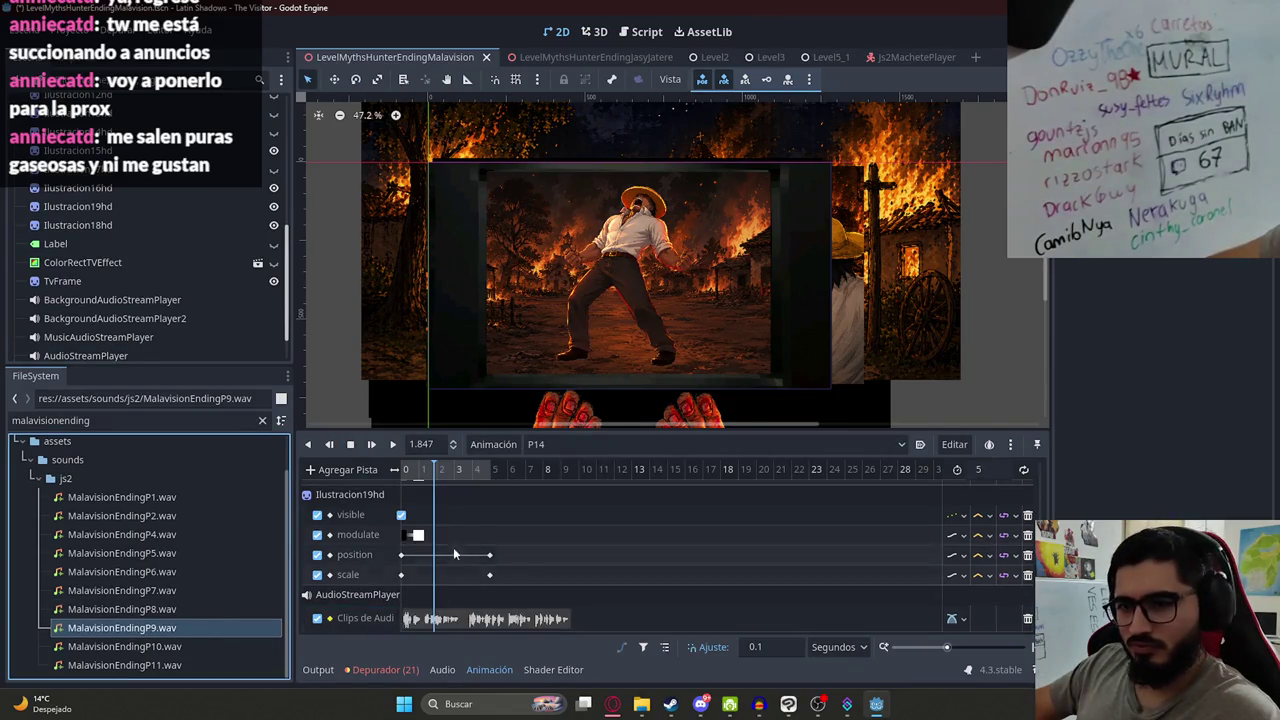
left_click(394, 445)
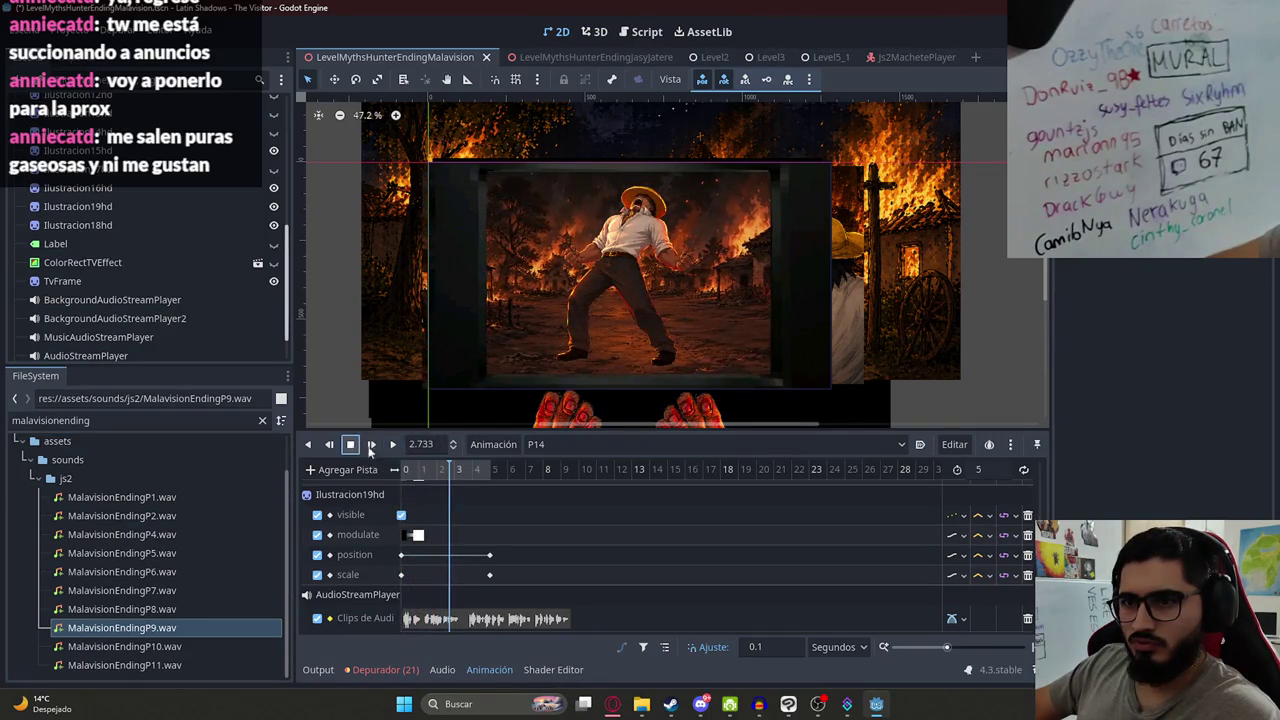
left_click(608, 447)
left_click(558, 491)
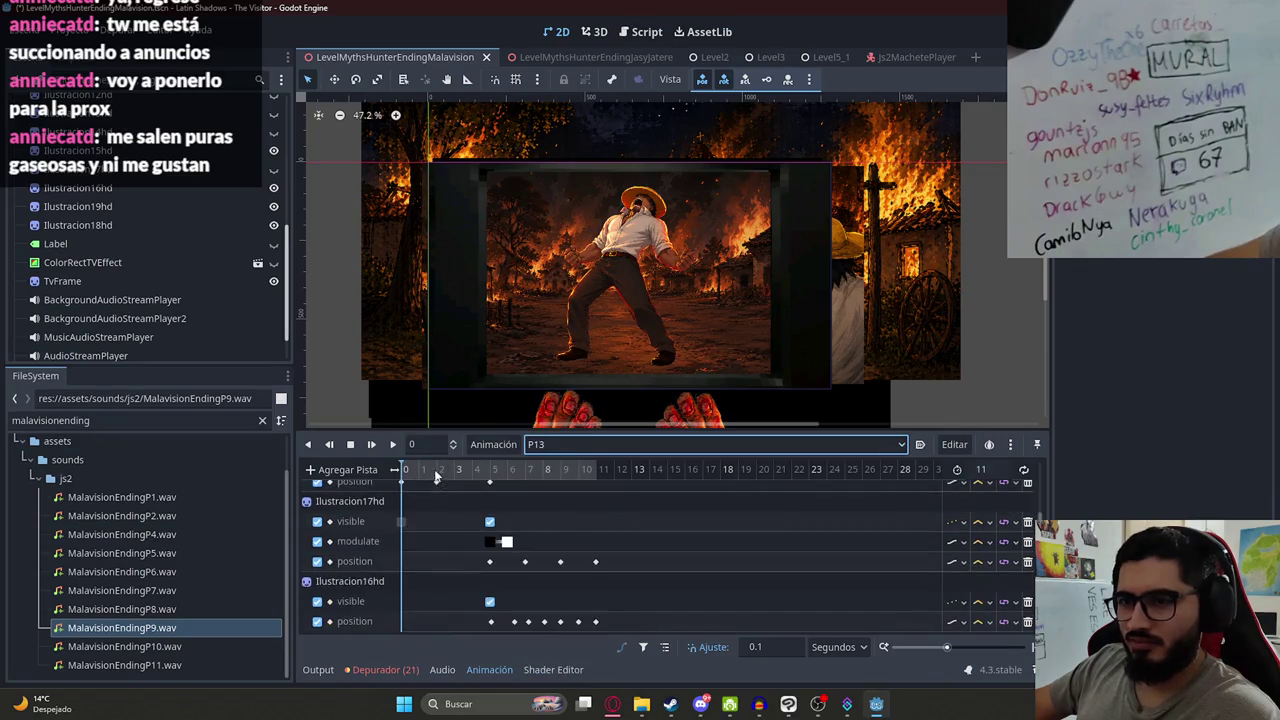
- Add an AudioStreamPlayer audio track to P13 holding MalavisionEndingP8.wav
left_click(350, 470)
left_click(400, 600)
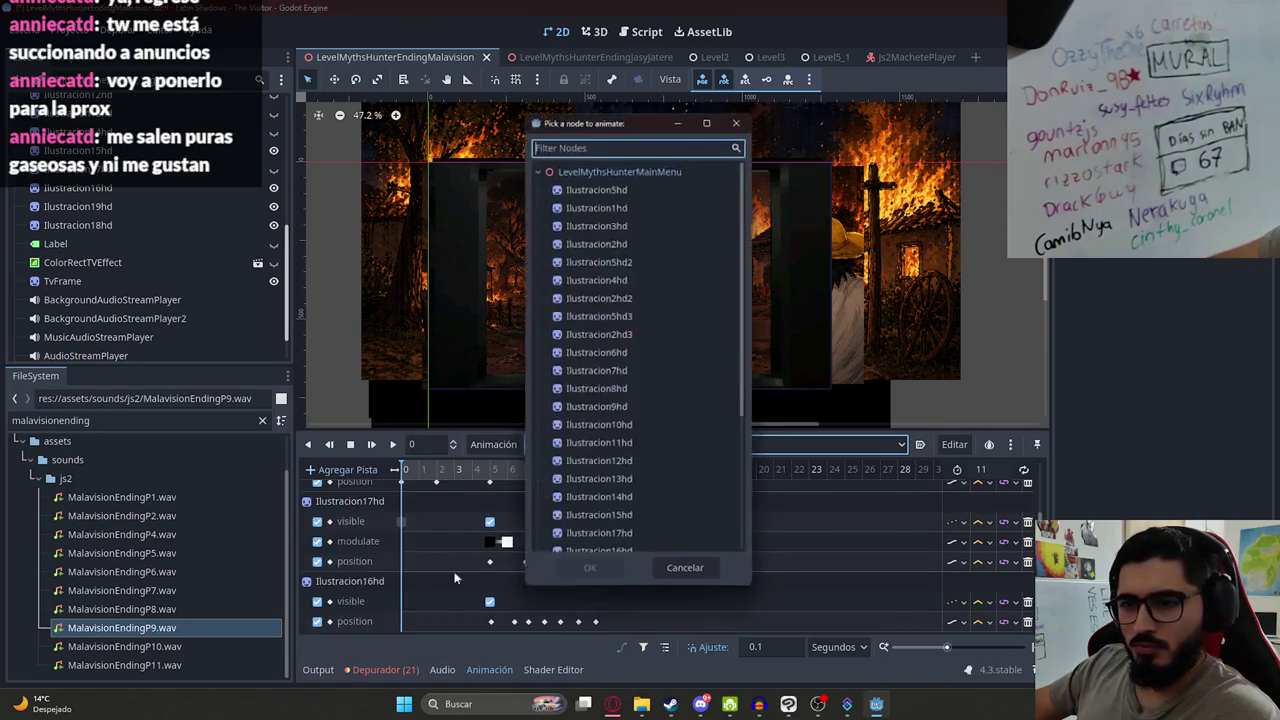
scroll(607, 452, "down", 5)
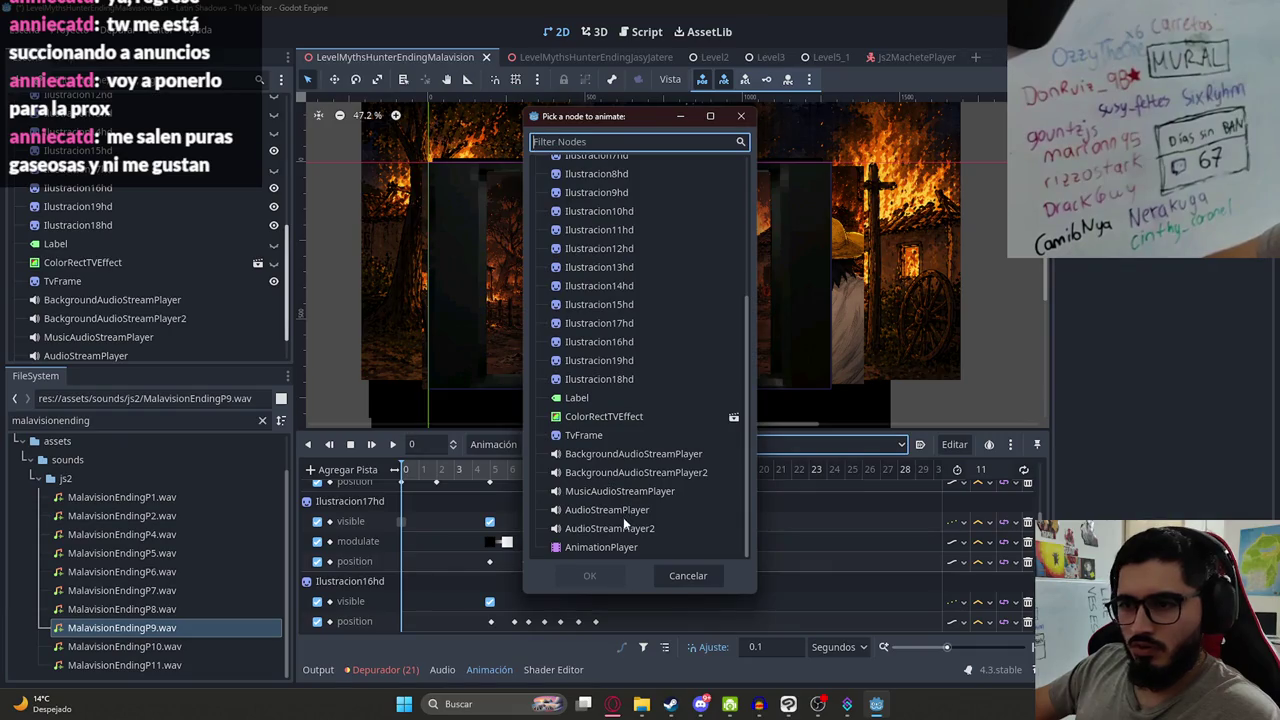
double_click(623, 512)
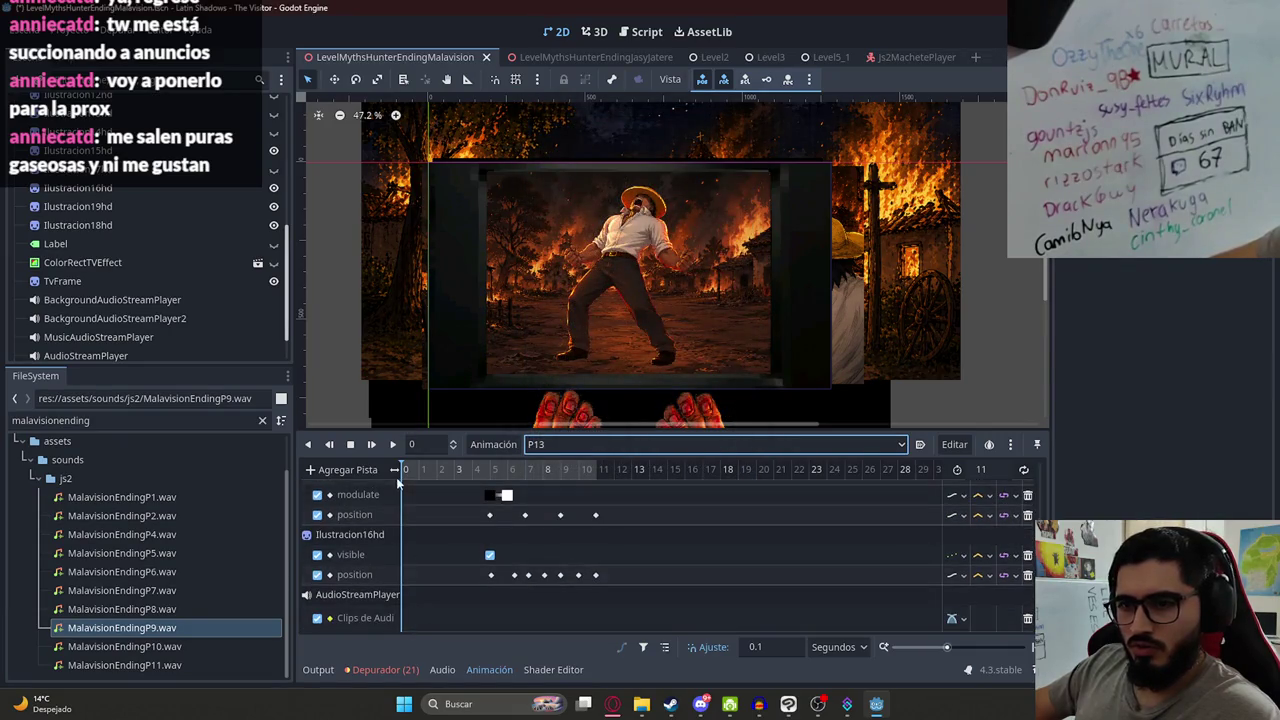
mouse_move(171, 609)
left_mouse_down()
mouse_move(428, 600)
mouse_move(406, 618)
left_mouse_up()
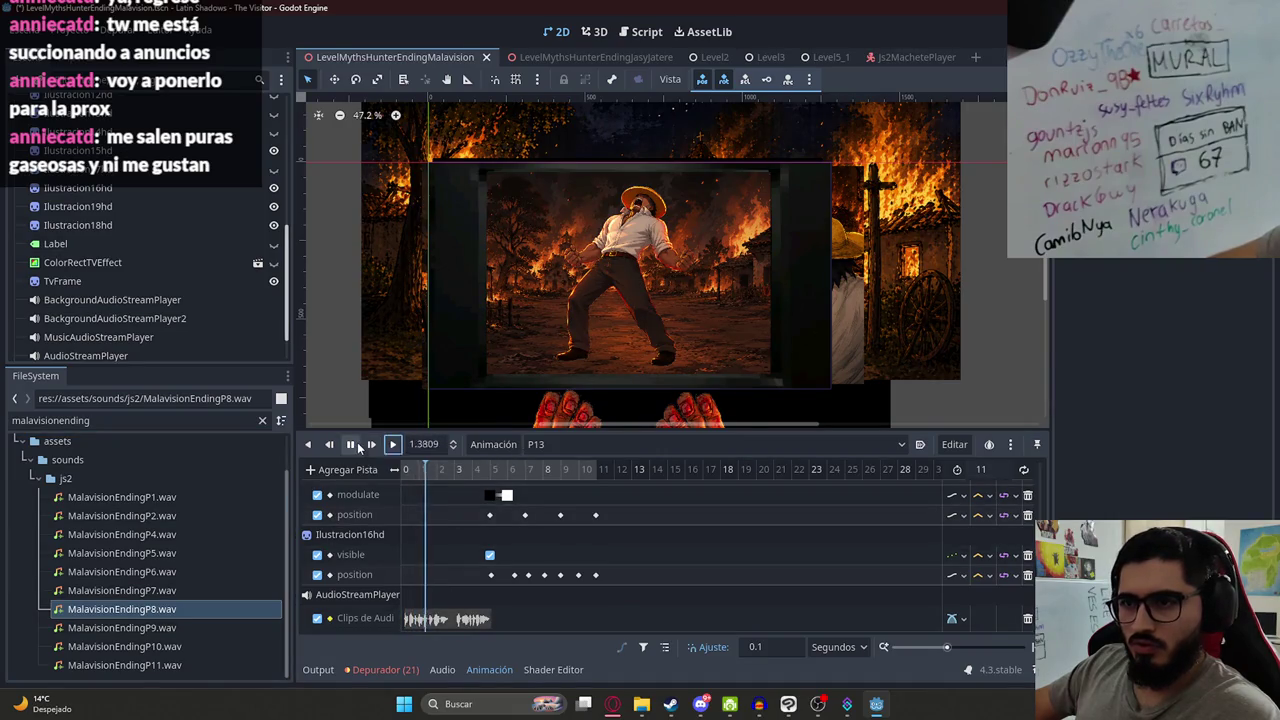
- Slide the P8 clip to start around 5 s, then play from 5.1 s to check sync
left_click(560, 444)
left_click(547, 678)
left_click(590, 444)
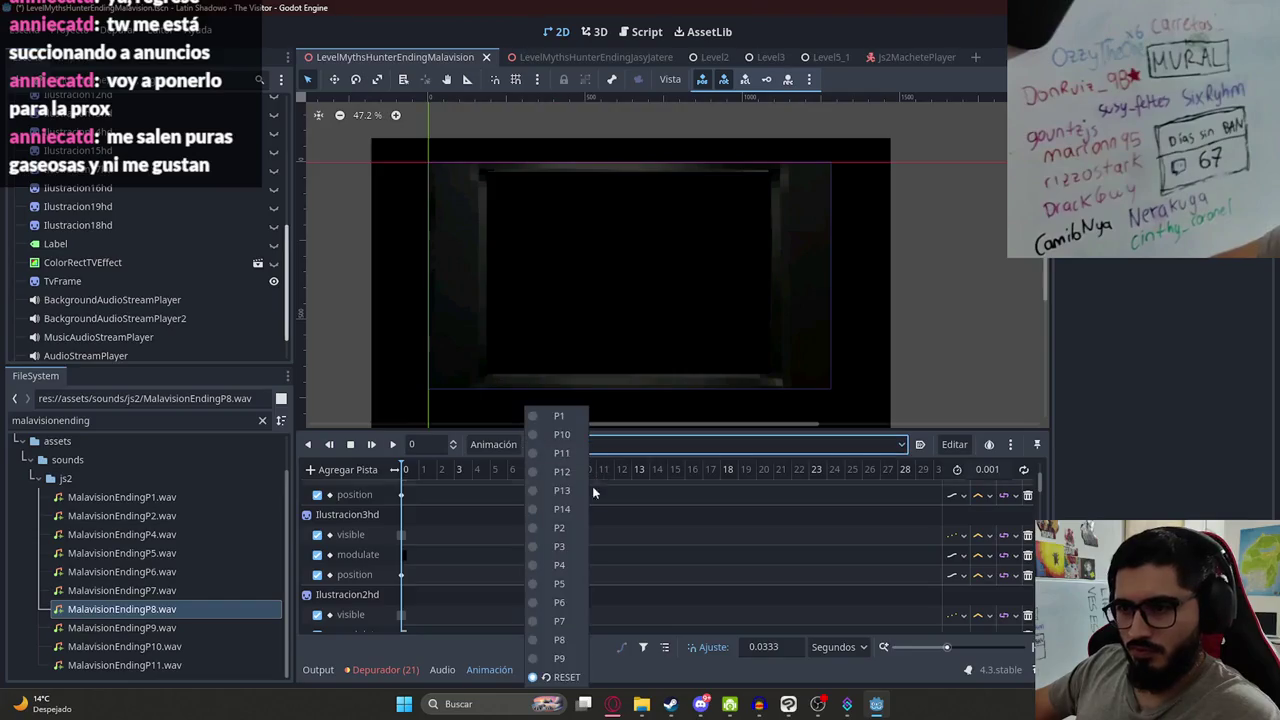
left_click(560, 490)
left_click(392, 444)
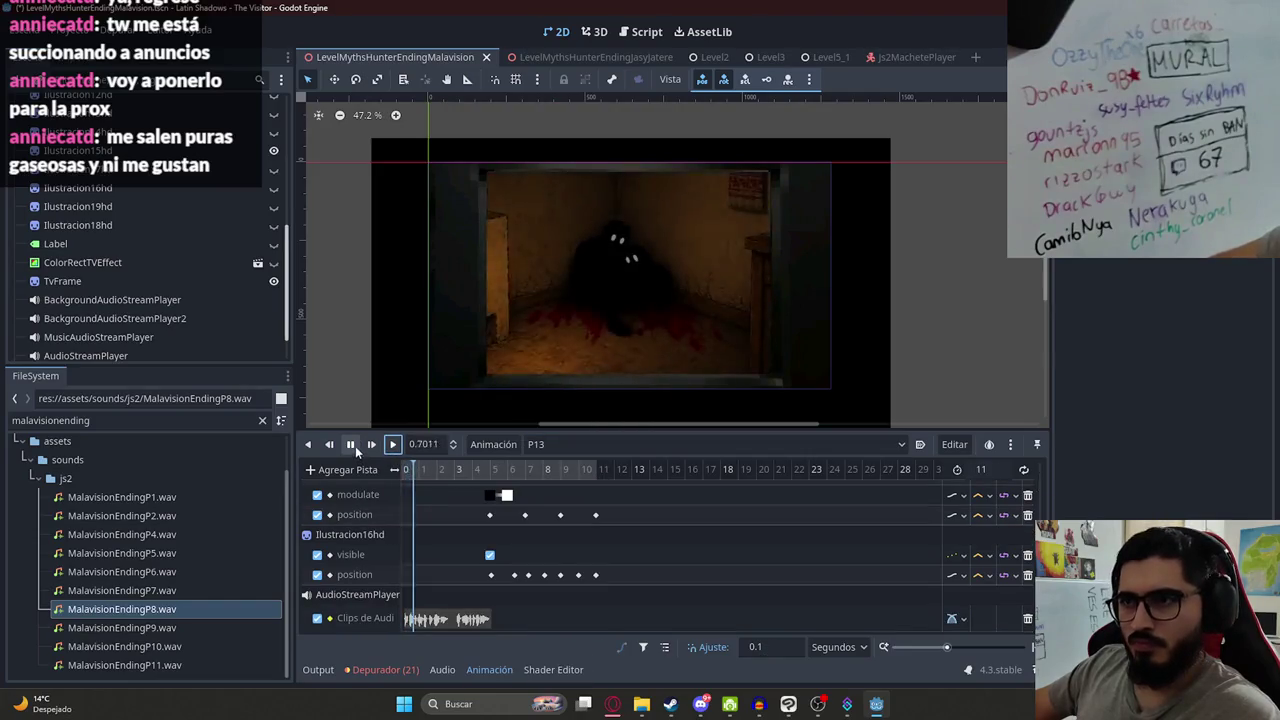
left_click_drag(445, 618, 541, 618)
left_click(486, 469)
left_click(493, 472)
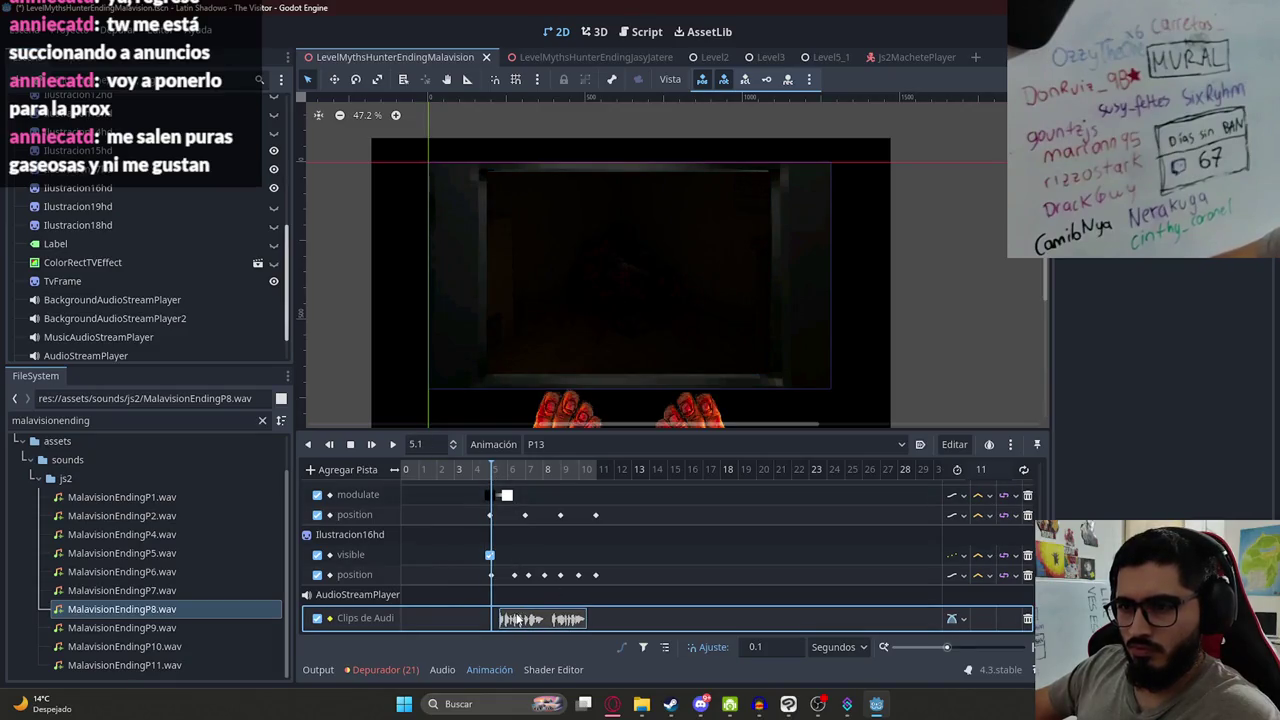
left_click(371, 444)
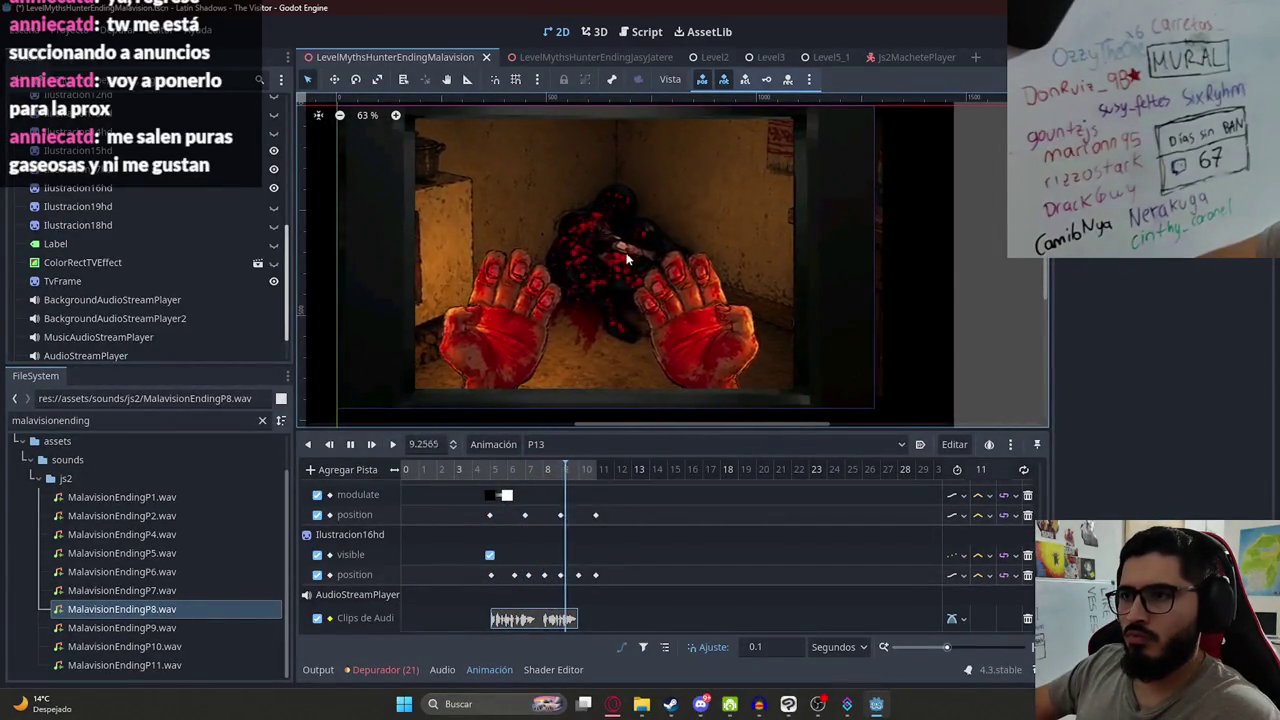
- Switch to P14, play it, and enter 10 in the animation length field
left_click(551, 445)
left_click(556, 498)
left_click(395, 445)
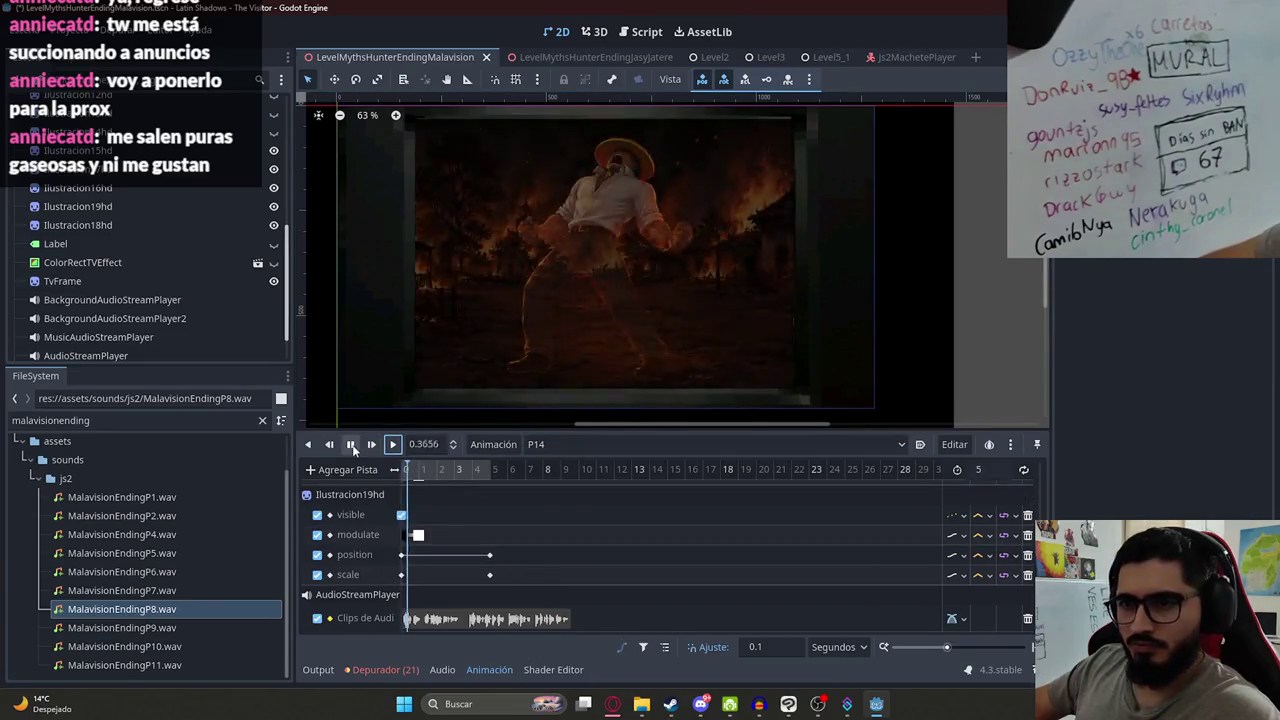
left_click(978, 469)
type("10")
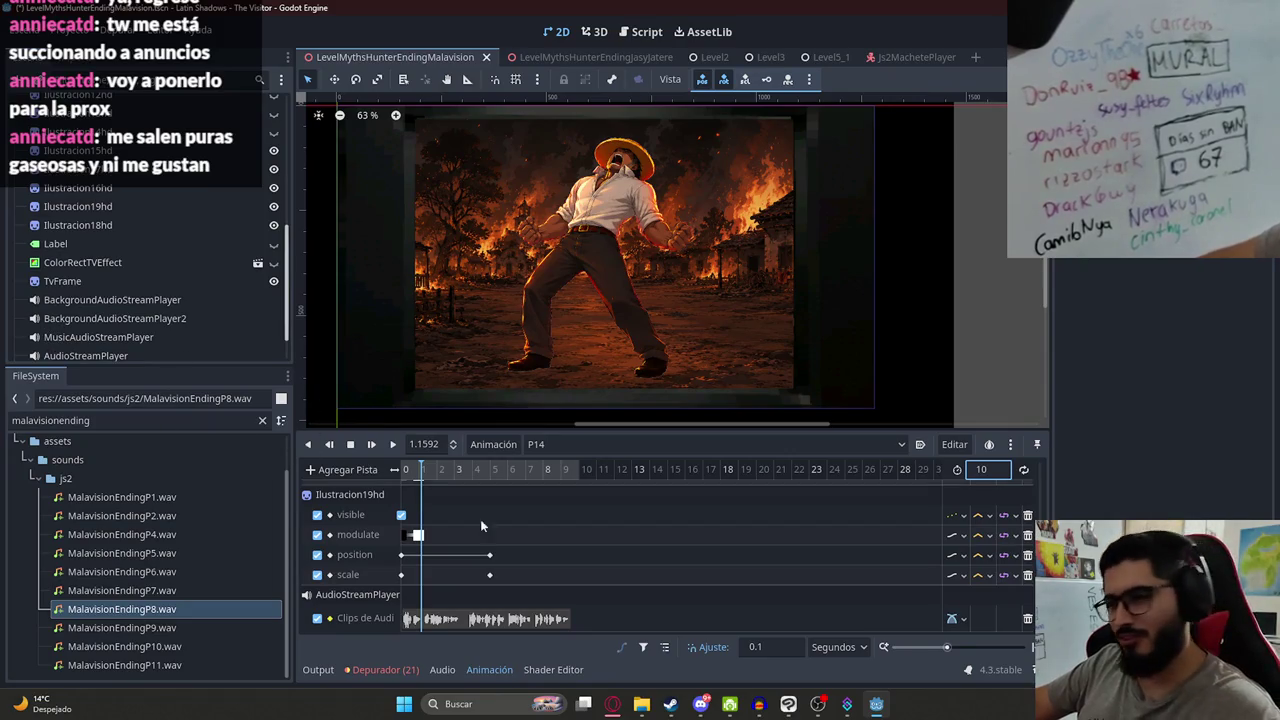
left_click(638, 471)
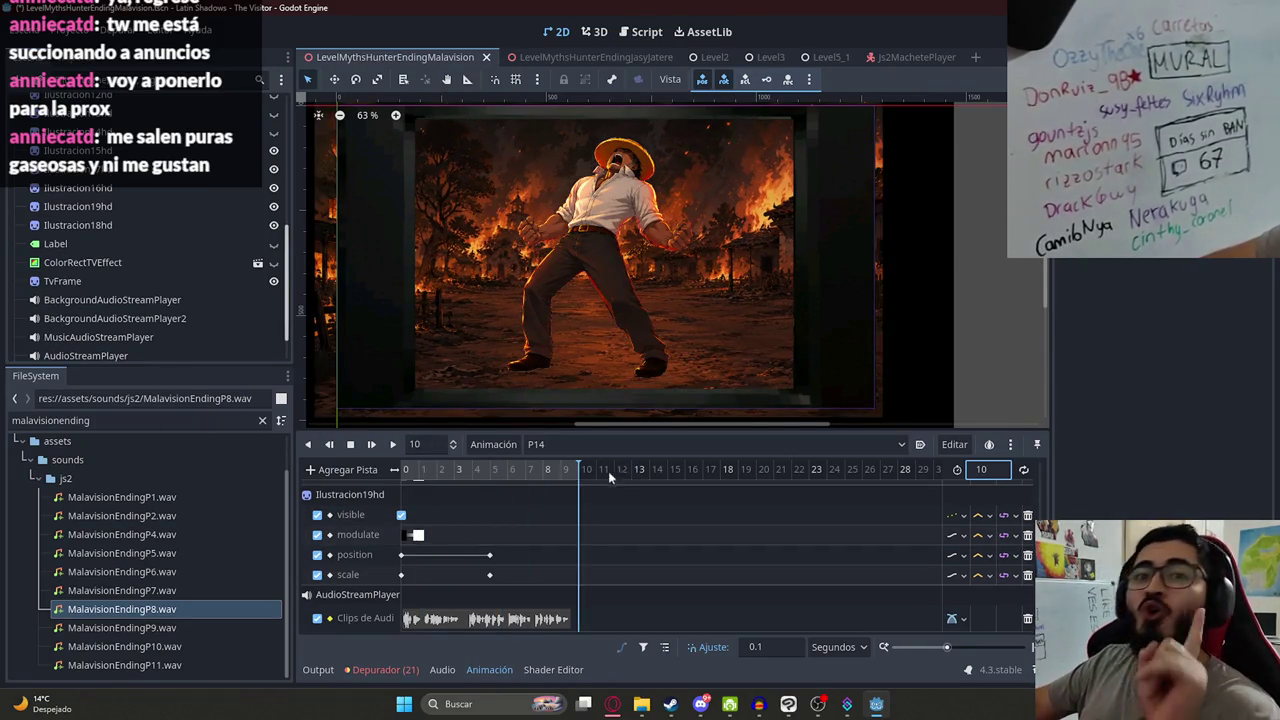
left_click(405, 471)
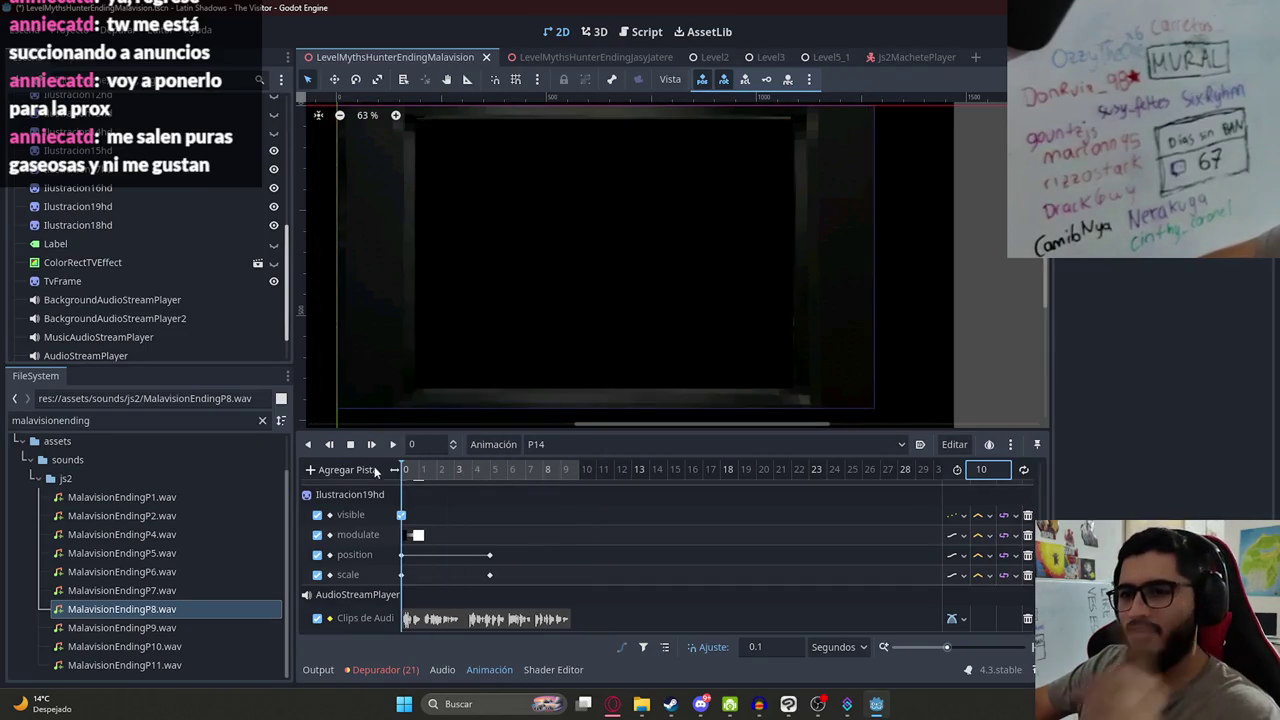
- Preview P14 through to the end, then extend its length to 11 seconds
left_click(392, 444)
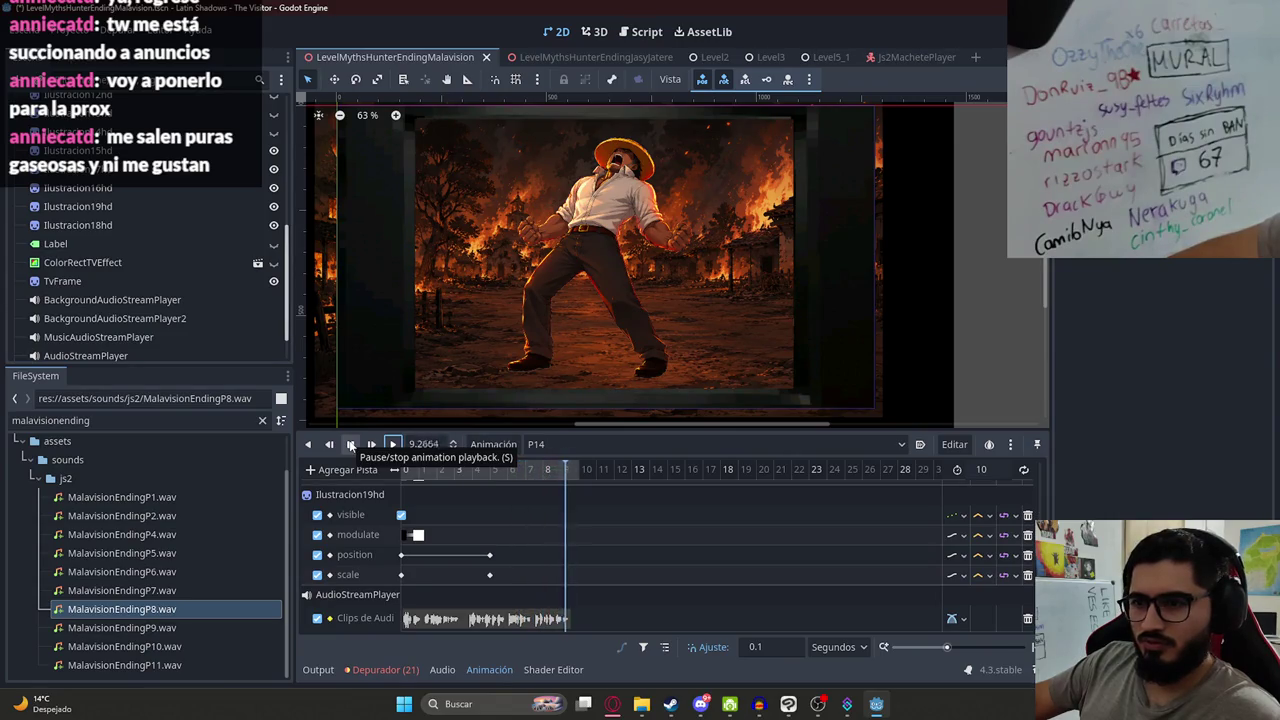
left_click(350, 444)
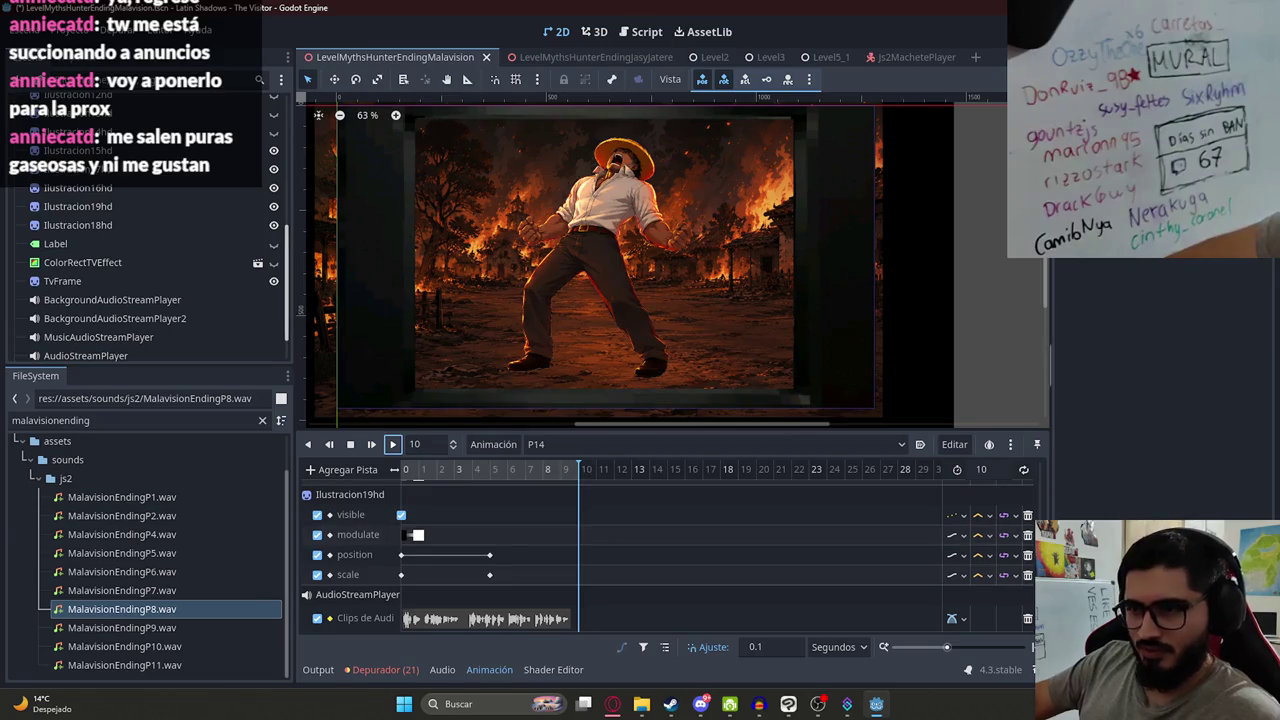
type("1")
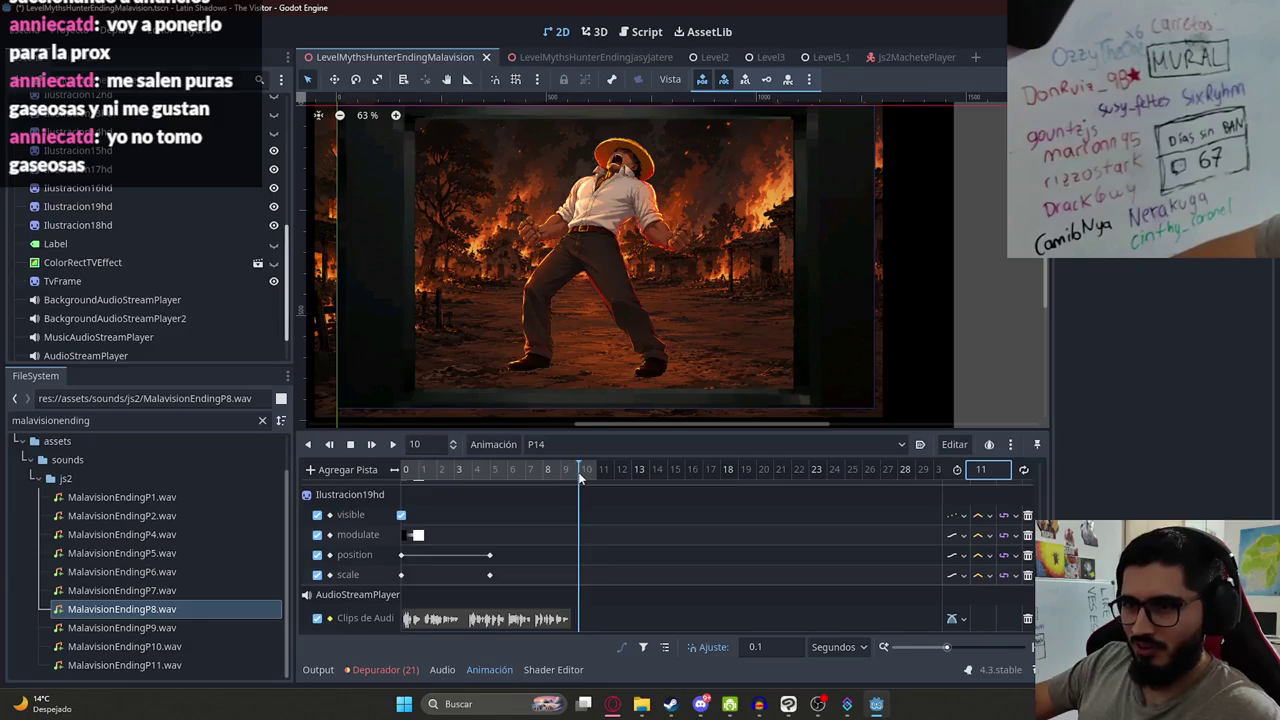
left_click(78, 225)
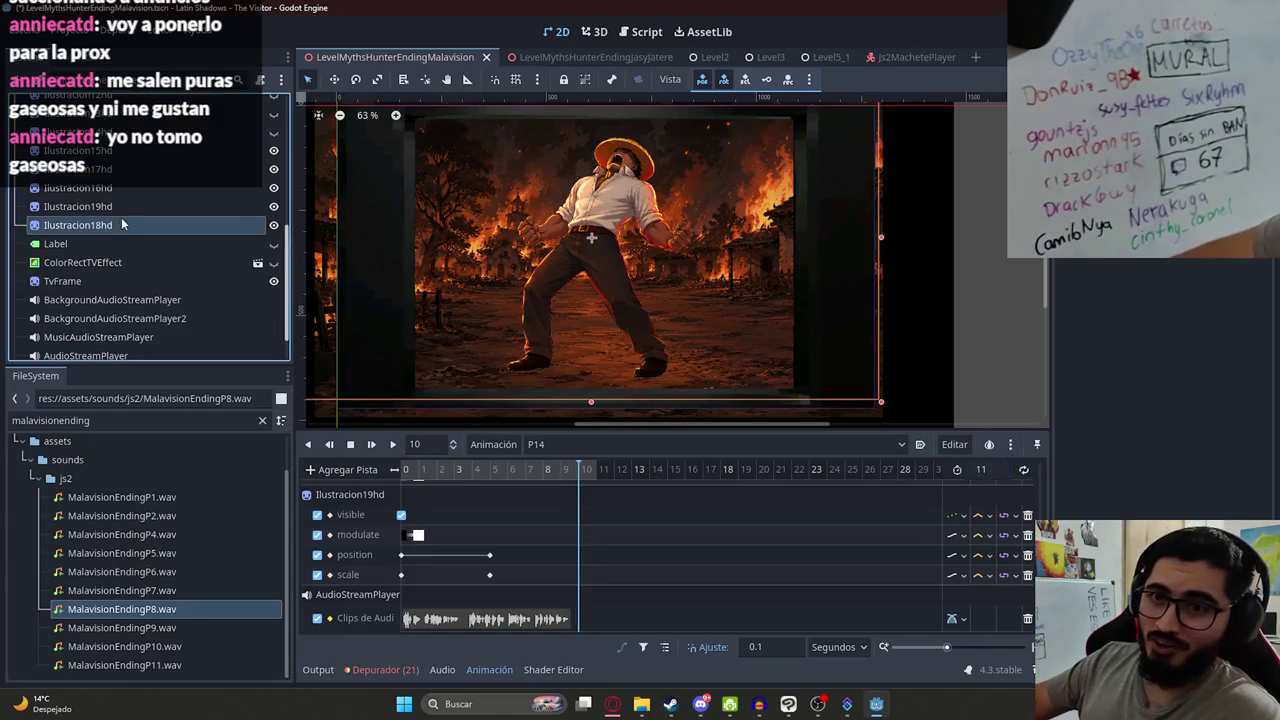
- Move Ilustracion19hd's zoom end keyframes to 11 s and save the scene
mouse_move(486, 532)
left_mouse_down()
mouse_move(491, 583)
mouse_move(553, 557)
mouse_move(597, 568)
left_mouse_up()
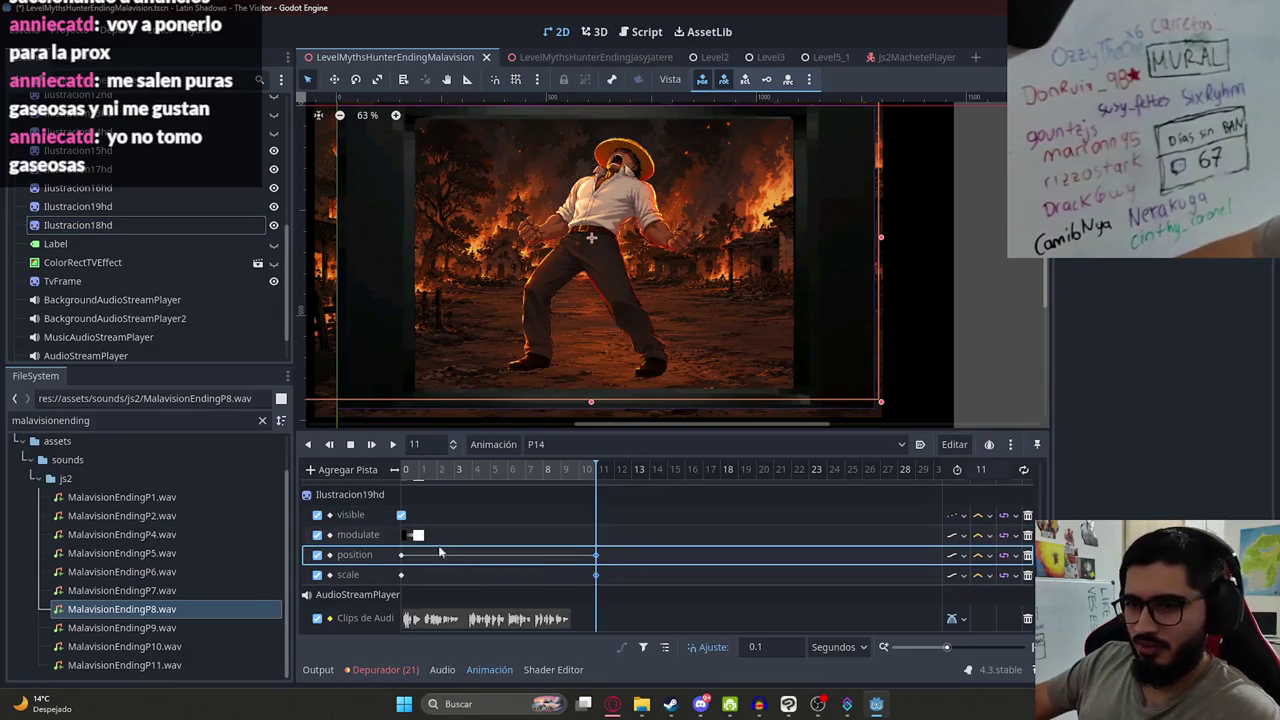
mouse_move(481, 468)
left_mouse_down()
mouse_move(385, 473)
mouse_move(600, 472)
left_mouse_up()
key("ctrl+s")
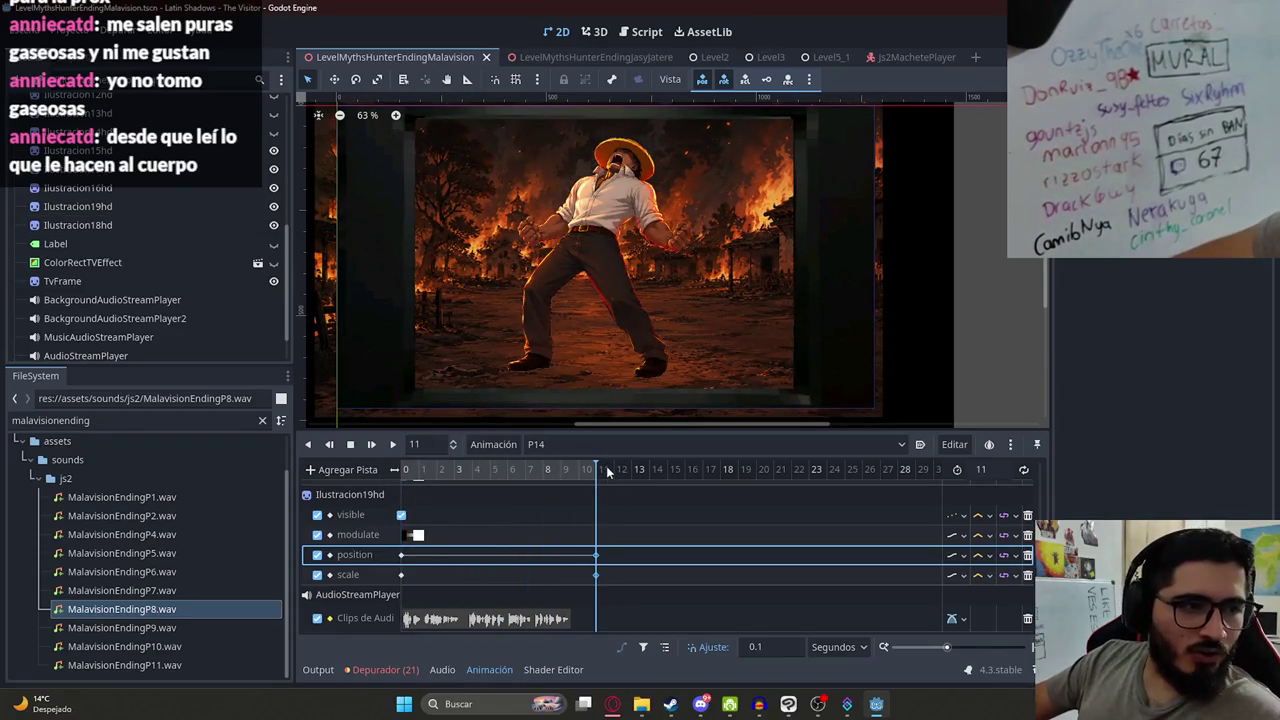
scroll(572, 499, "up", 2)
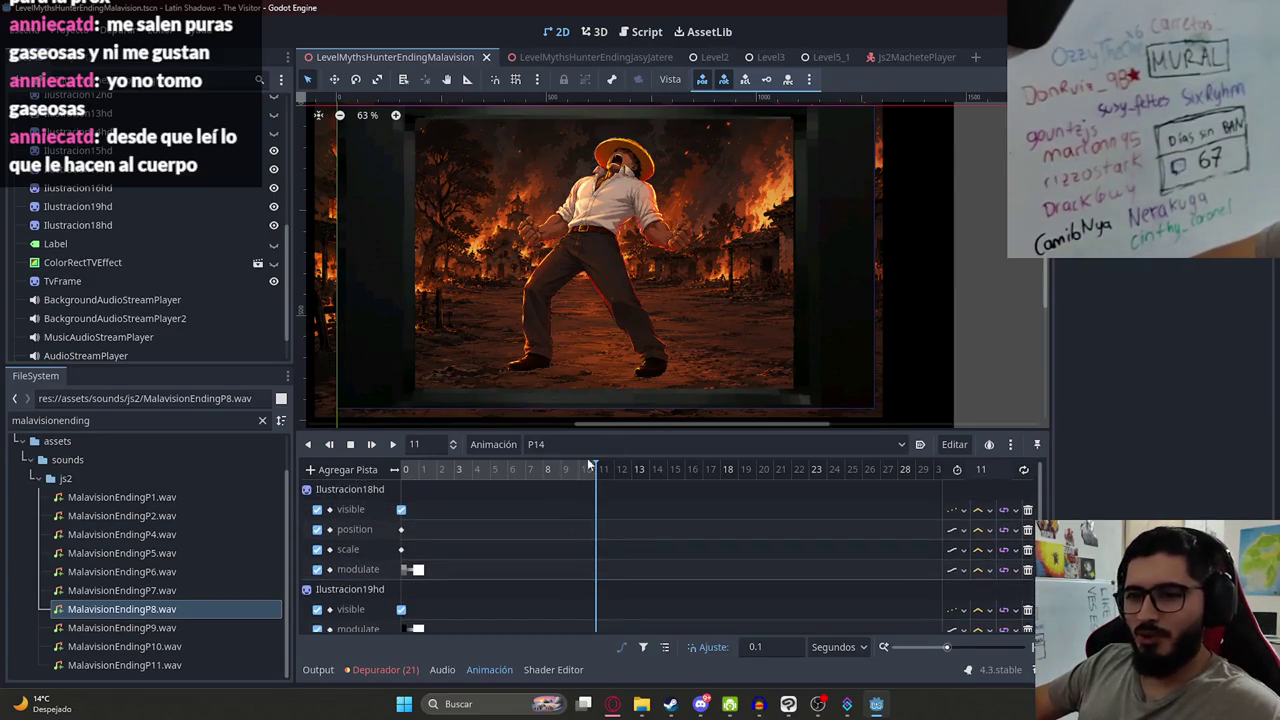
left_click_drag(630, 426, 630, 402)
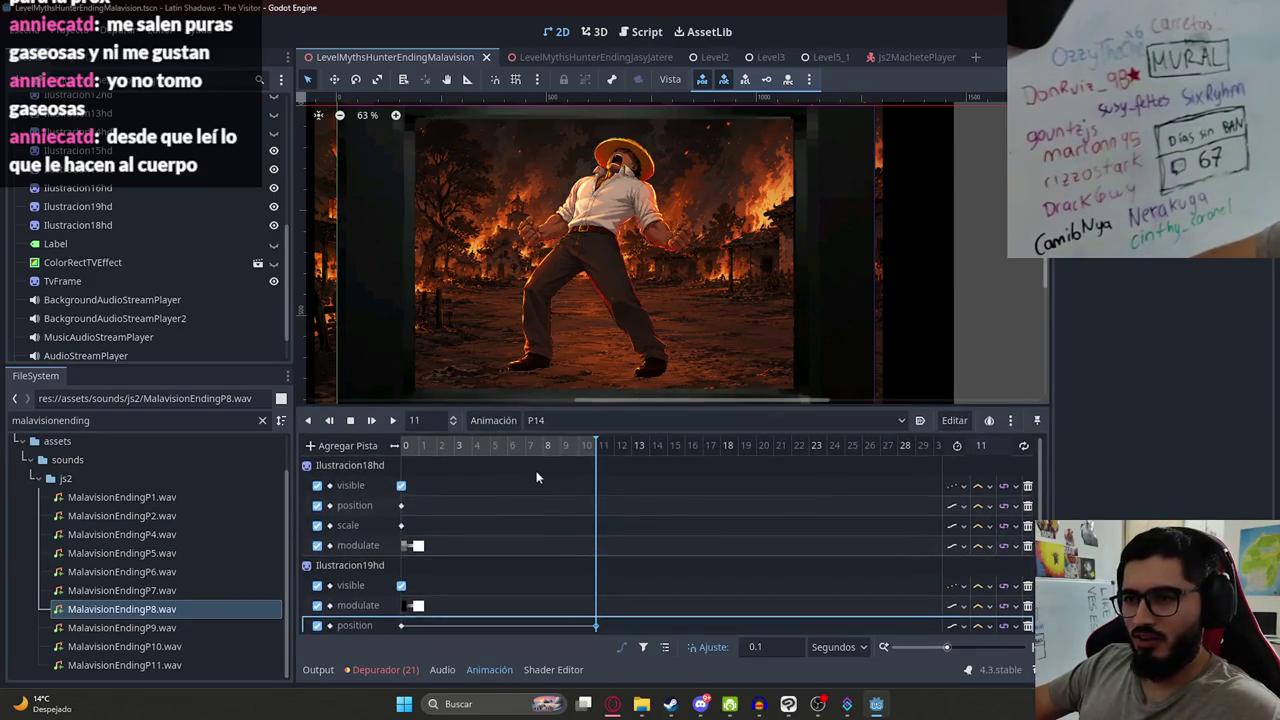
scroll(492, 476, "down", 3)
scroll(497, 478, "down", 3)
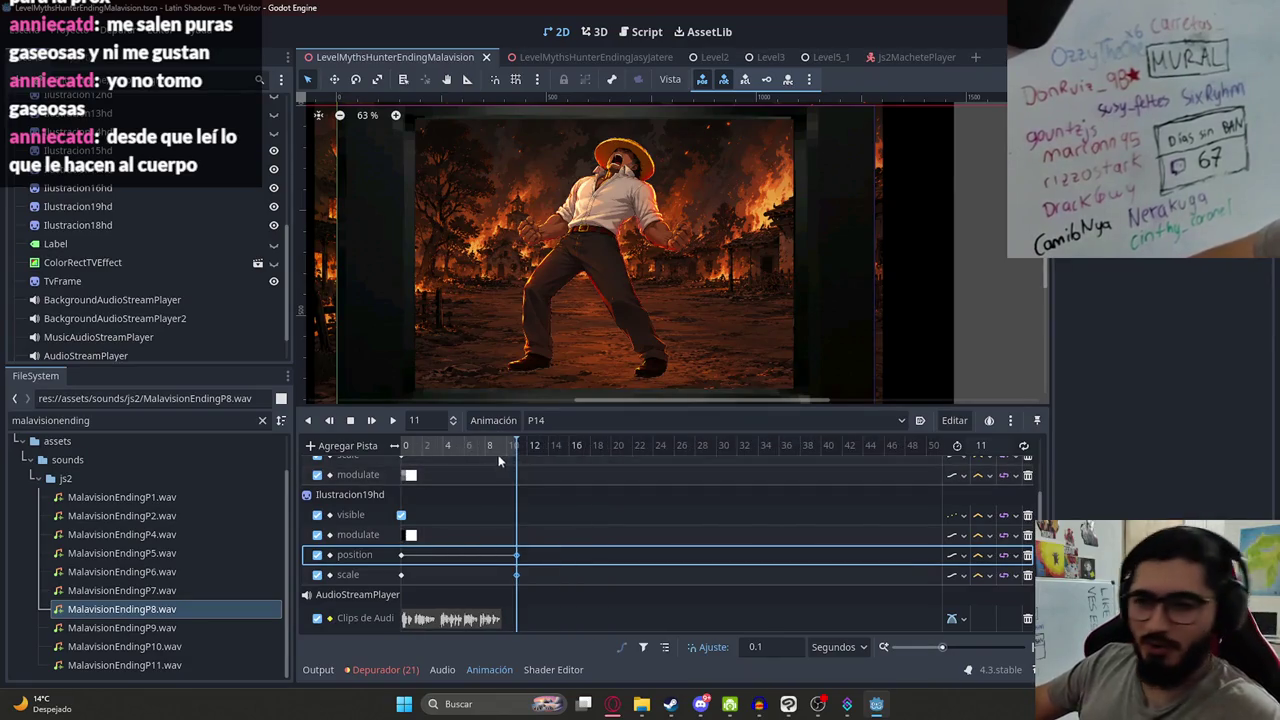
mouse_move(460, 451)
left_mouse_down()
mouse_move(388, 461)
mouse_move(533, 460)
mouse_move(410, 480)
left_mouse_up()
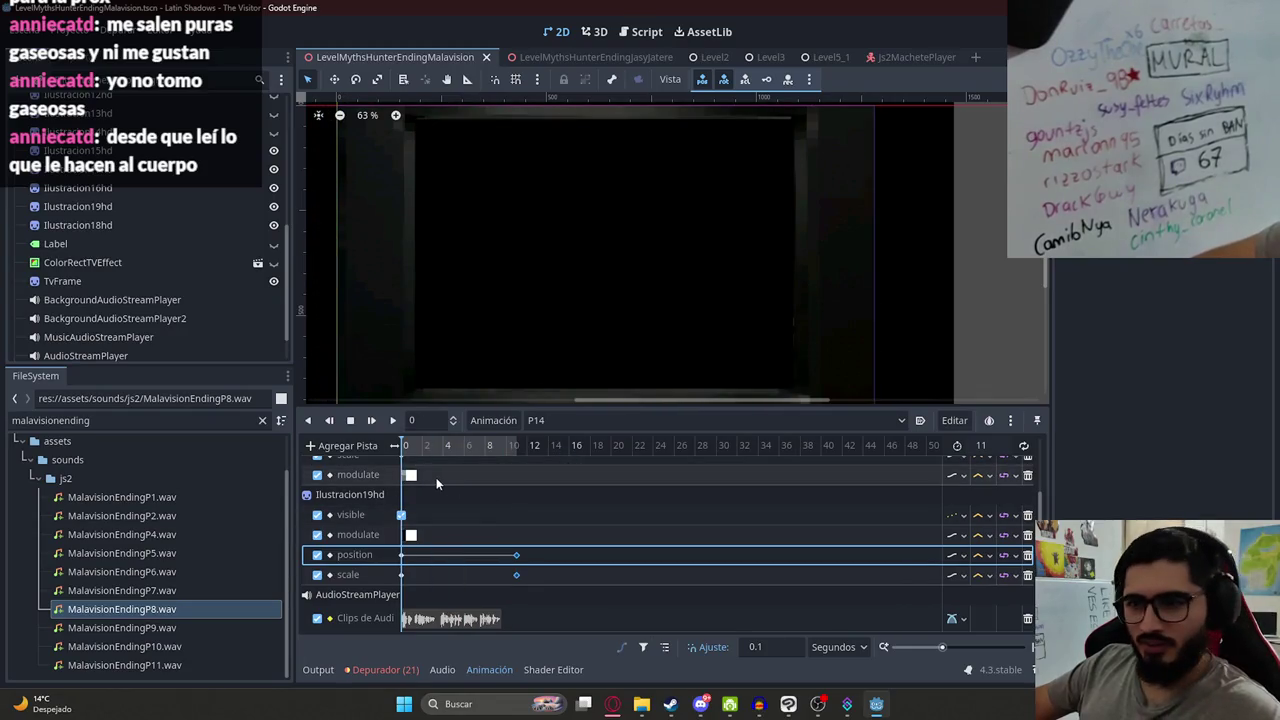
- Scrub the zoom and shift the audio clip to start about 1 s in
scroll(457, 478, "up", 2)
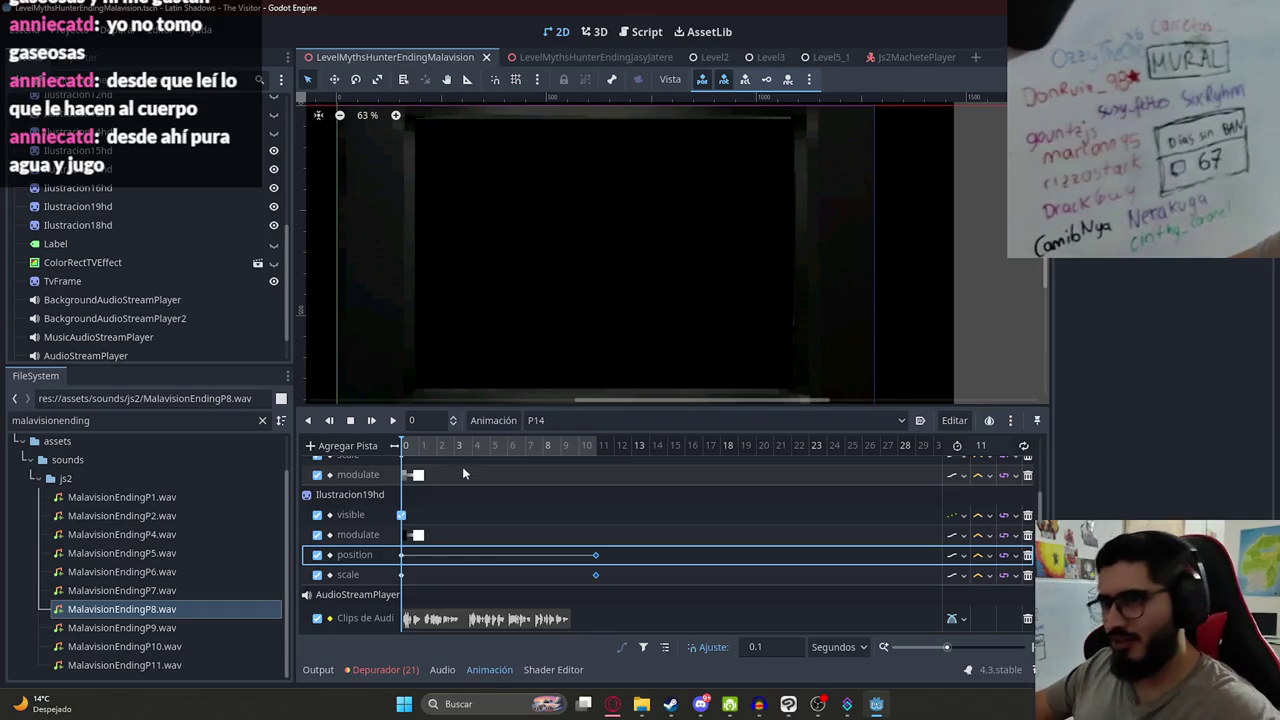
left_click(431, 449)
mouse_move(431, 449)
left_mouse_down()
mouse_move(597, 444)
mouse_move(404, 446)
left_mouse_up()
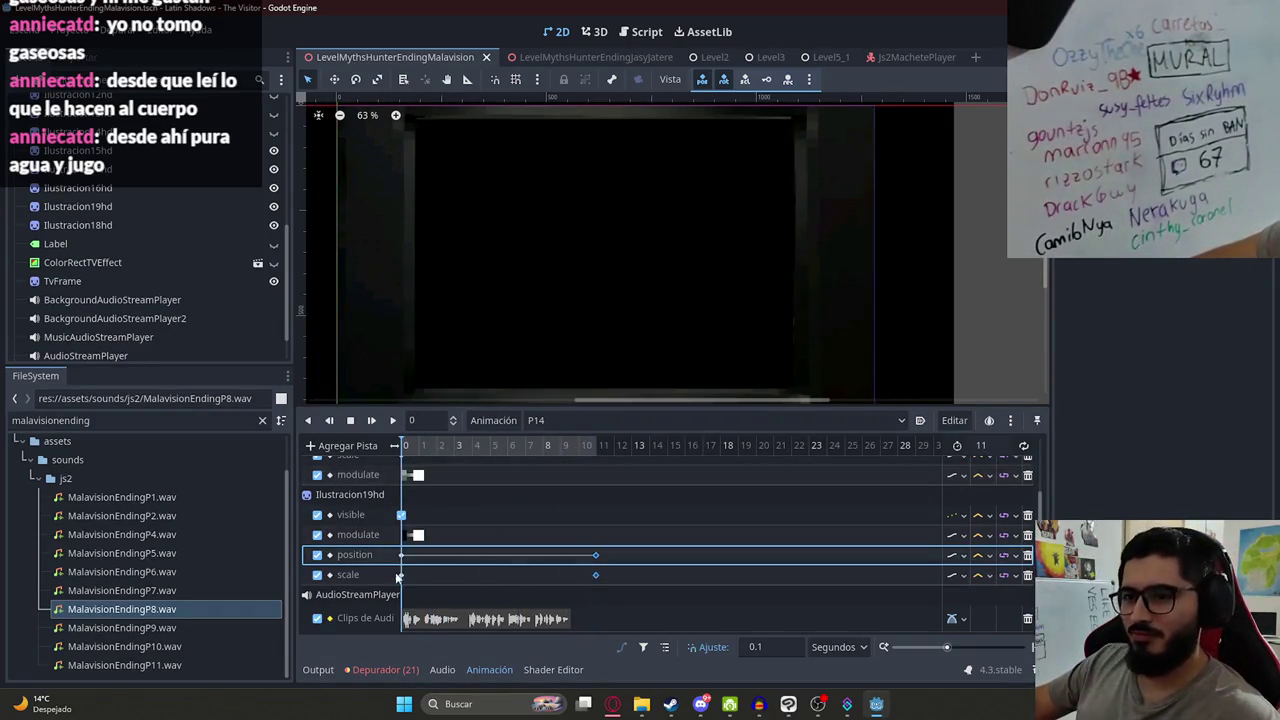
left_click_drag(417, 619, 438, 619)
left_click(420, 446)
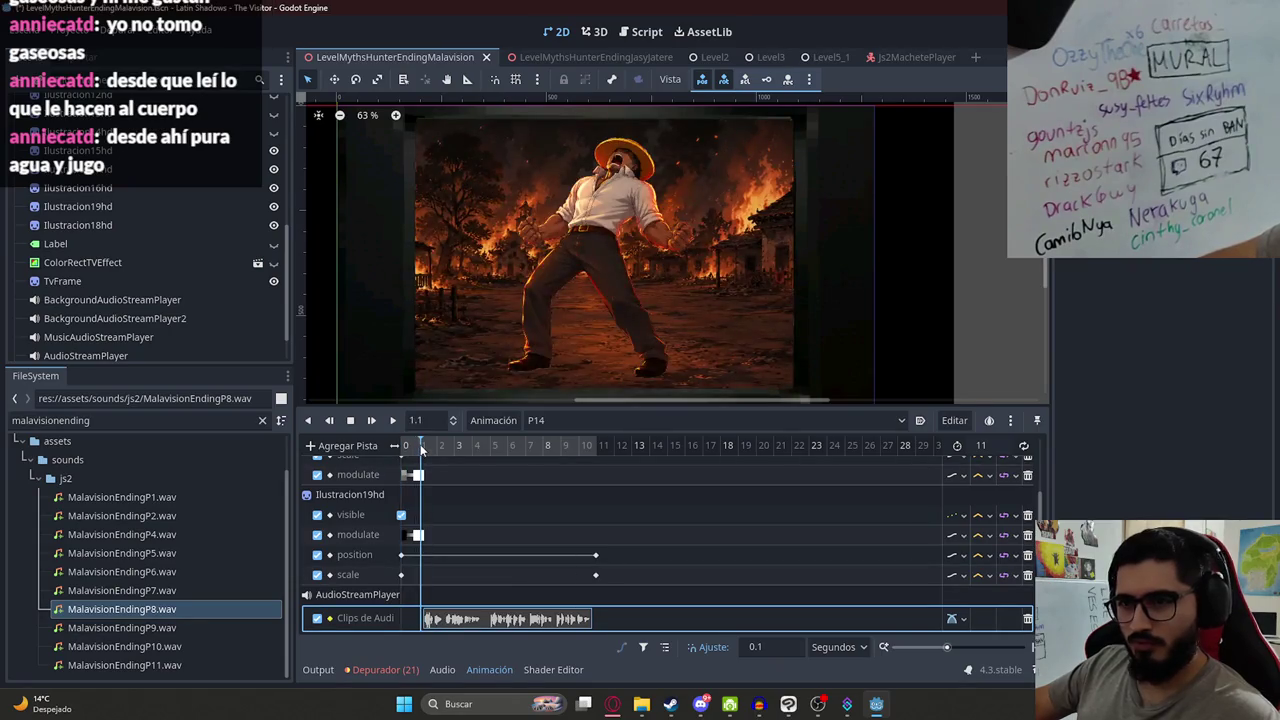
left_click(422, 449)
left_click_drag(455, 619, 451, 619)
left_click(598, 448)
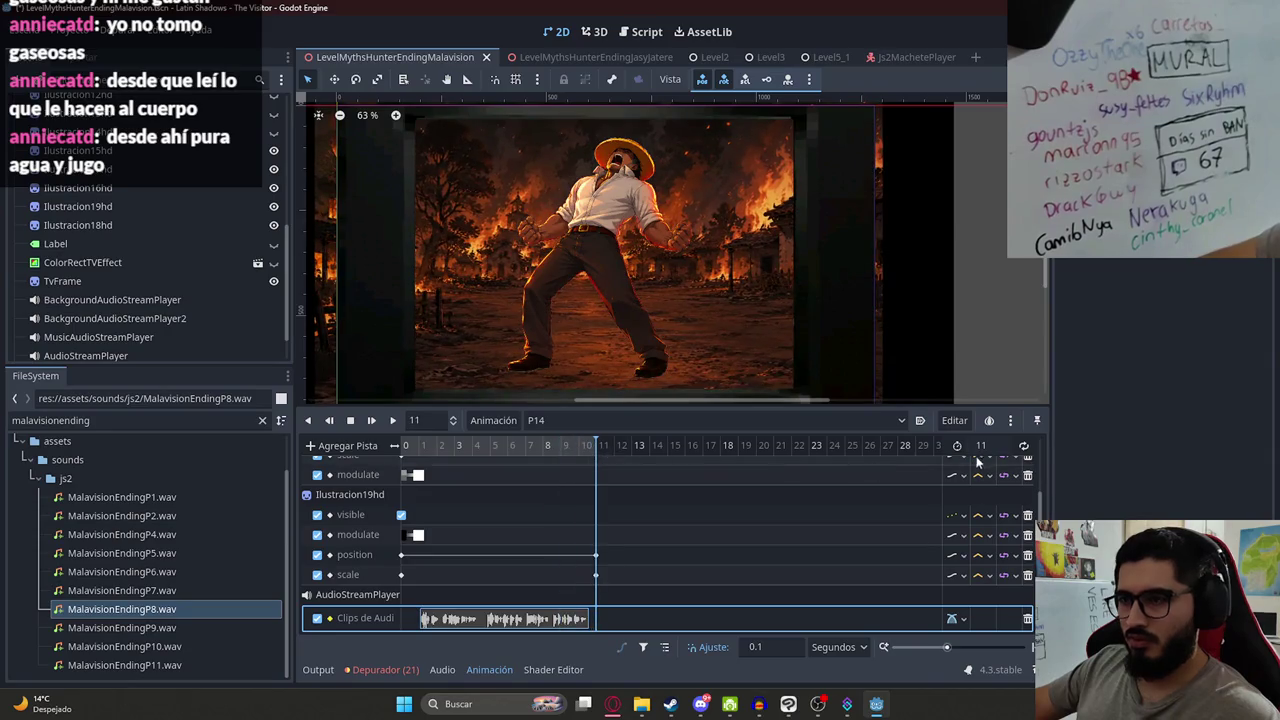
- Set P14's length to 12 seconds and drag the zoom end keyframes toward 12 s
left_click(981, 445)
type("12")
mouse_move(620, 584)
left_mouse_down()
mouse_move(587, 544)
mouse_move(614, 555)
left_mouse_up()
- Check the zoom ending at 12 s by scrubbing between 11 and 12 seconds
left_click(614, 446)
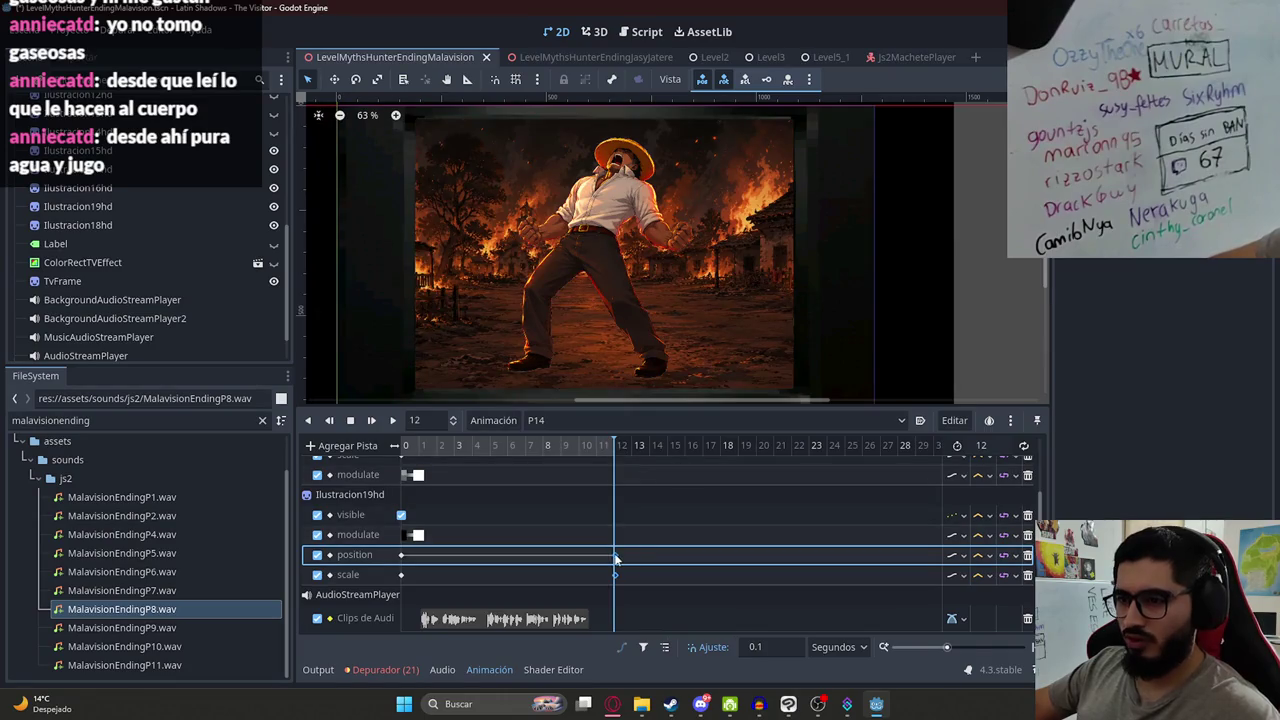
left_click(586, 452)
left_click(623, 448)
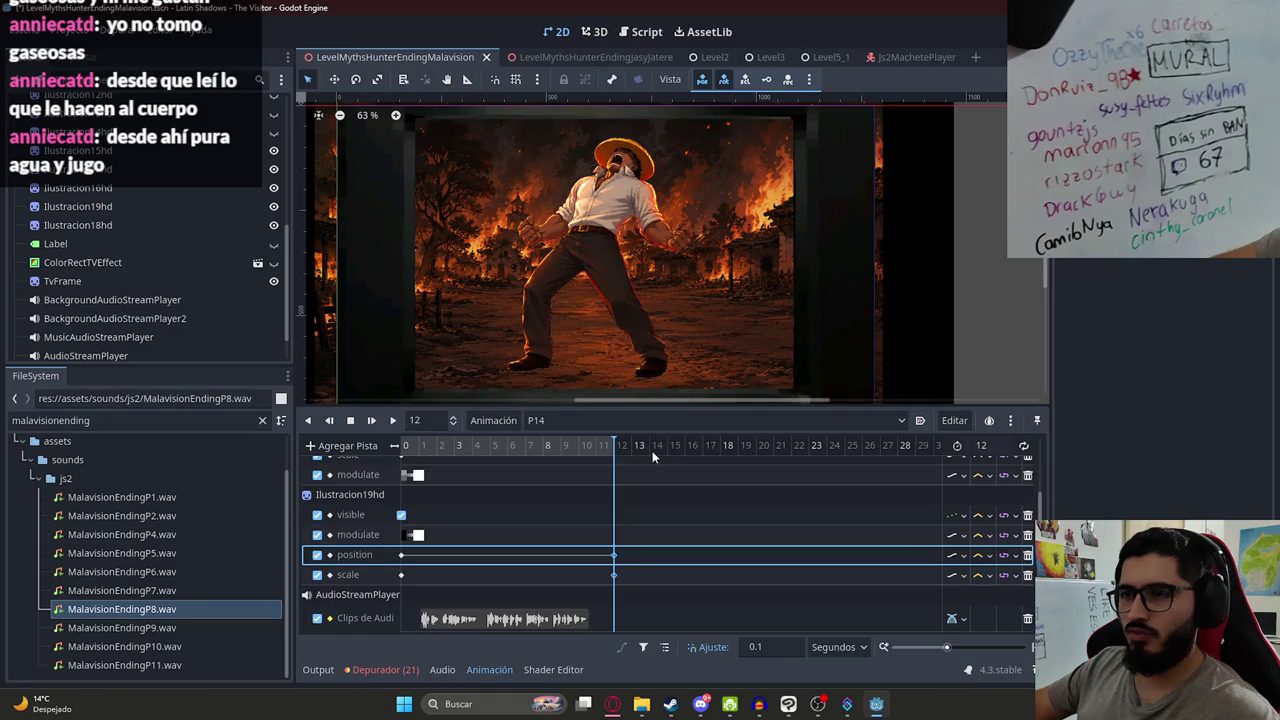
left_click(596, 448)
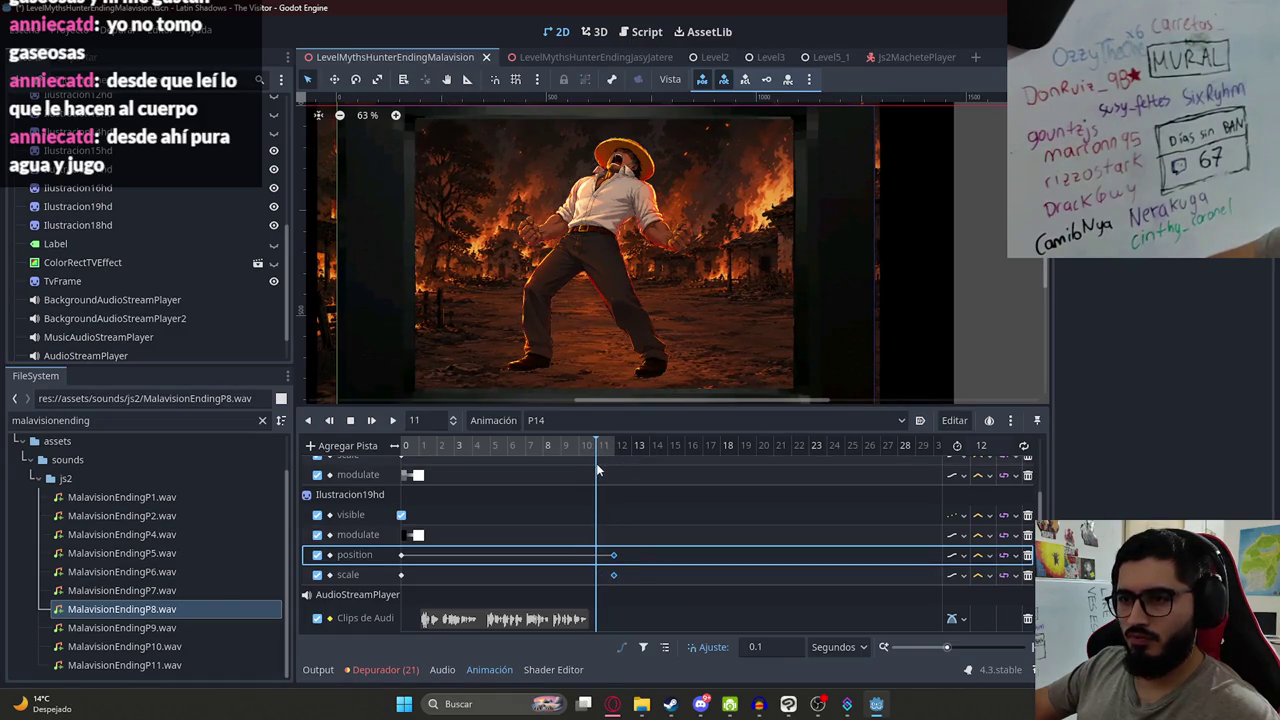
- Key Ilustracion18hd's modulate at 11 s and fade it to ffffff00 at 12 s
left_click(608, 216)
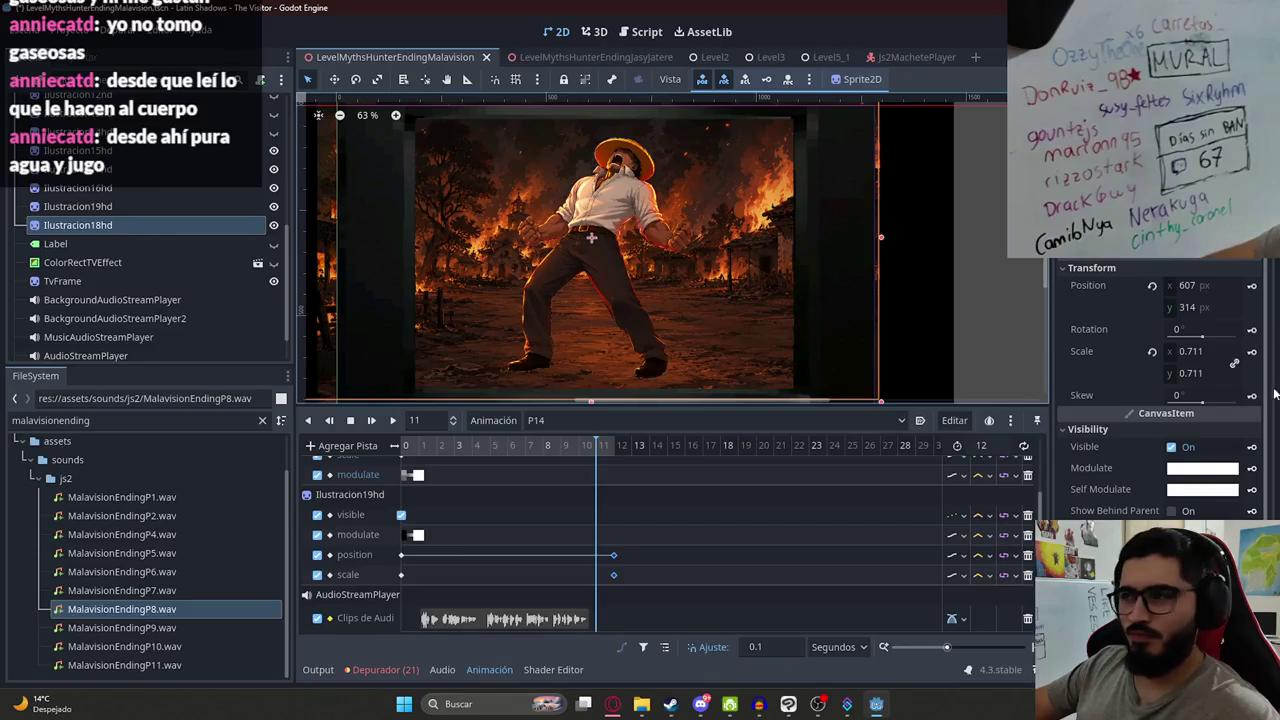
left_click(1251, 468)
left_click(612, 447)
left_click(1202, 468)
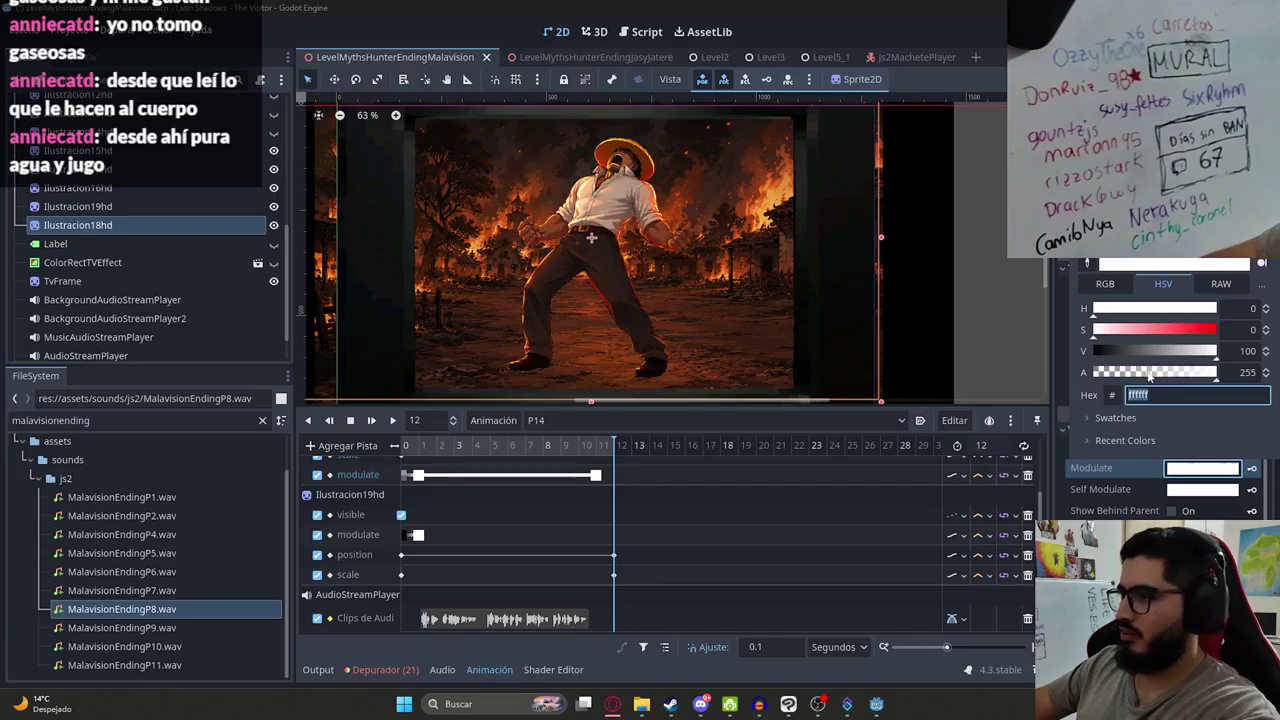
type("ffffff00")
key("Return")
left_click(1251, 468)
left_click_drag(613, 447, 597, 455)
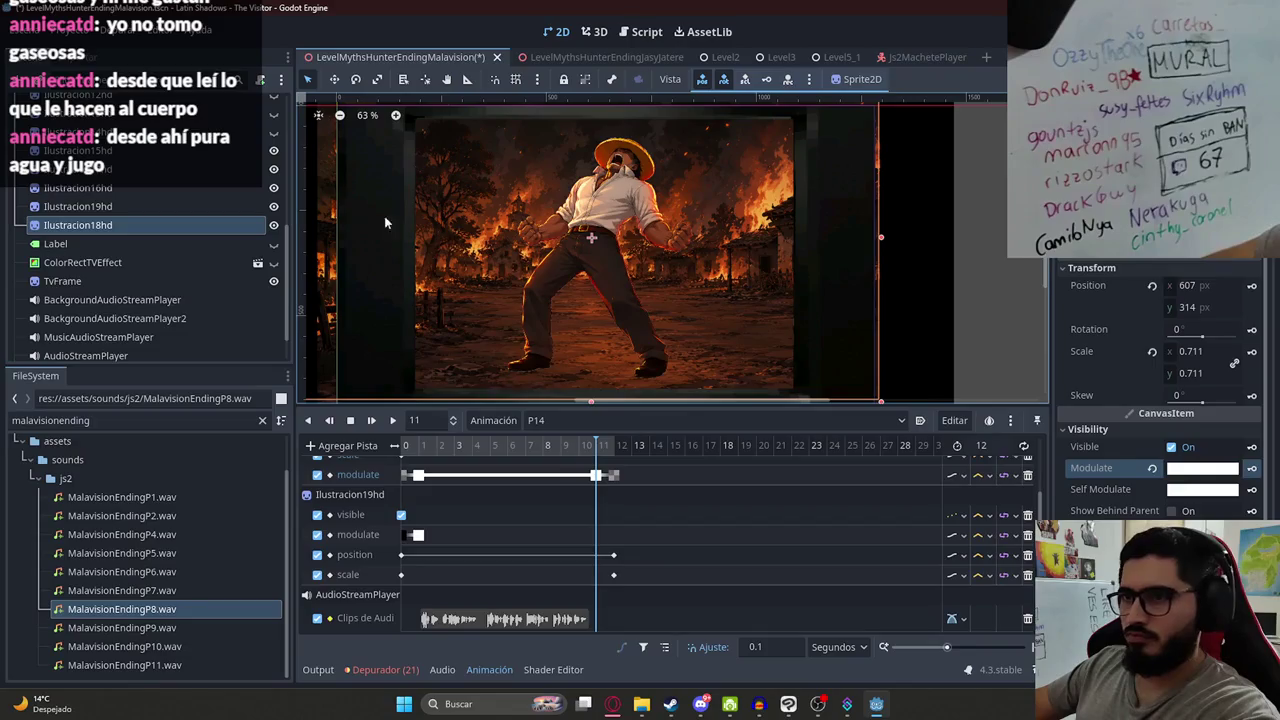
- Key Ilustracion19hd's modulate at 11 s and black 000000 at 12 s, then play P14
left_click(180, 206)
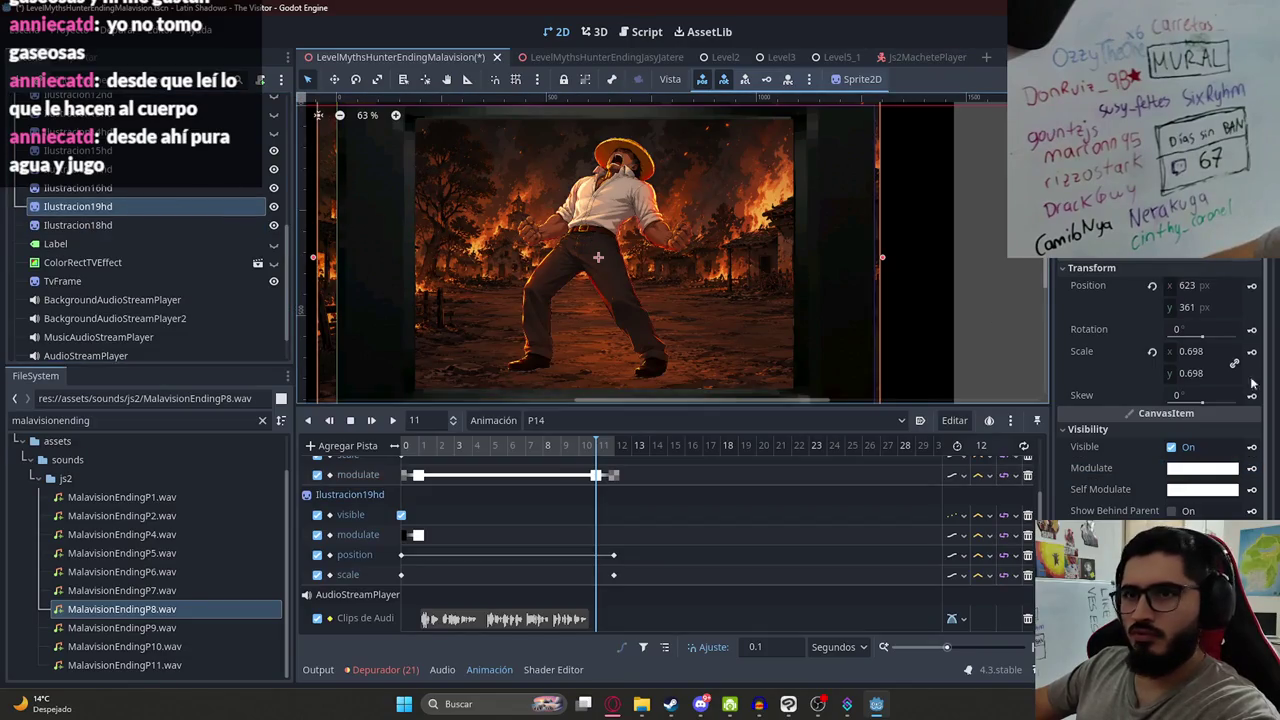
left_click(1251, 468)
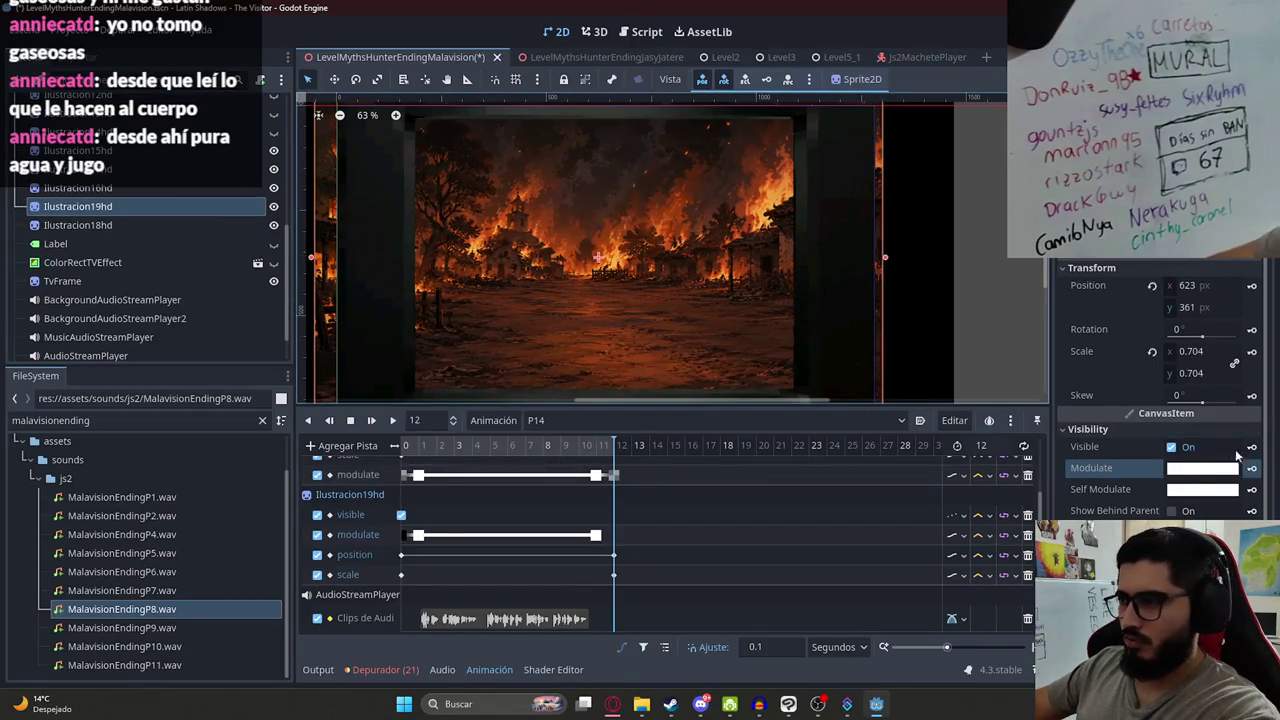
left_click(1205, 468)
type("000000")
key("Return")
key("Escape")
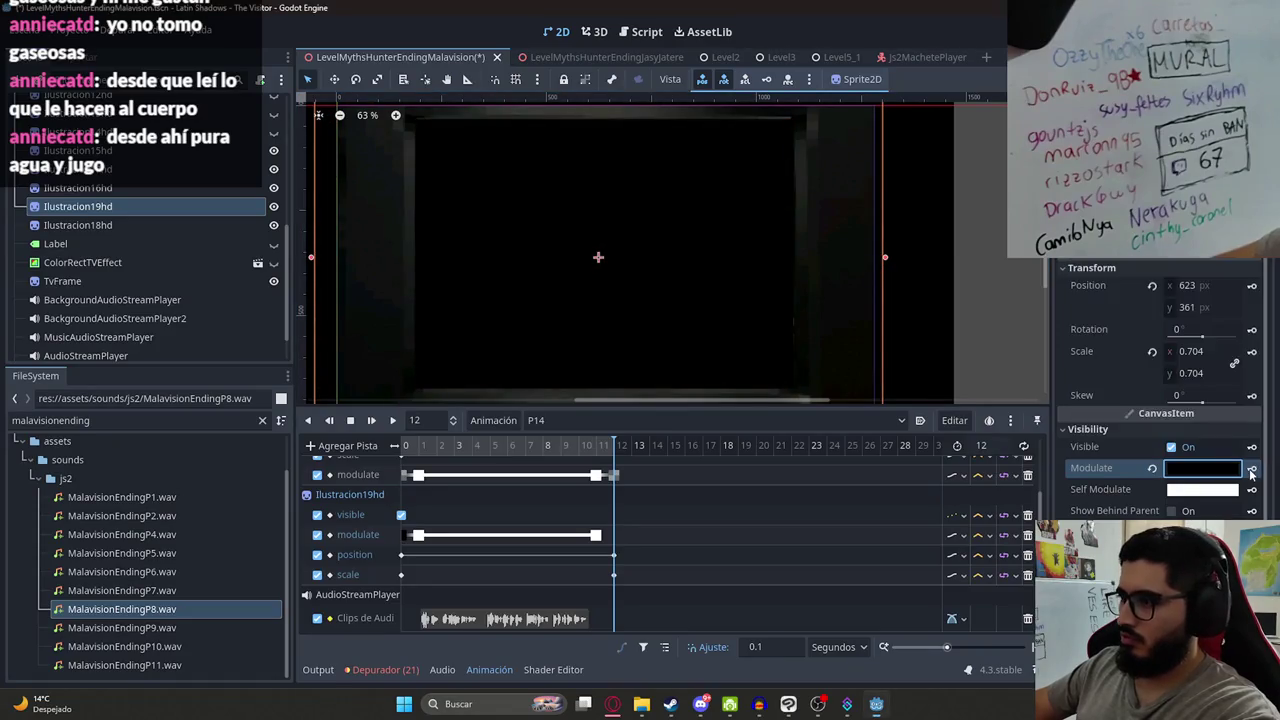
left_click(415, 450)
scroll(959, 298, "down", 1)
left_click(393, 420)
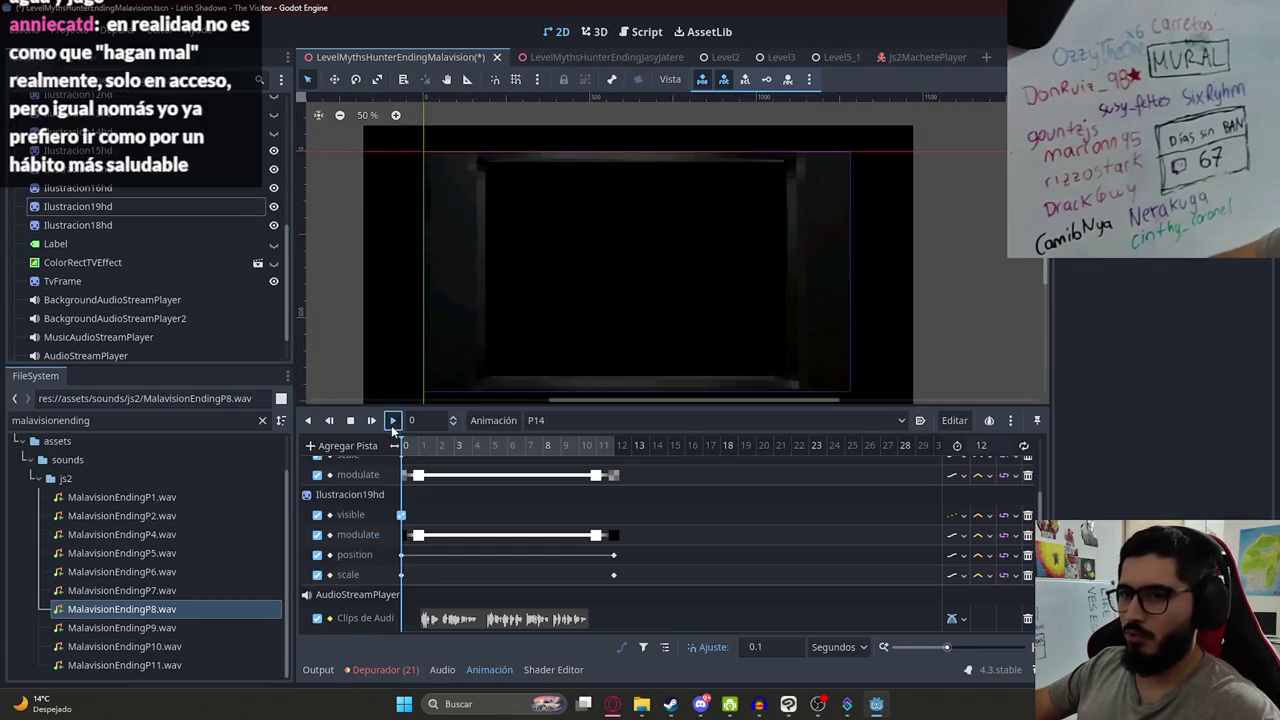
- Stop playback and scrub P14 around 1.2–1.4 s to check the fade-in
left_click(350, 420)
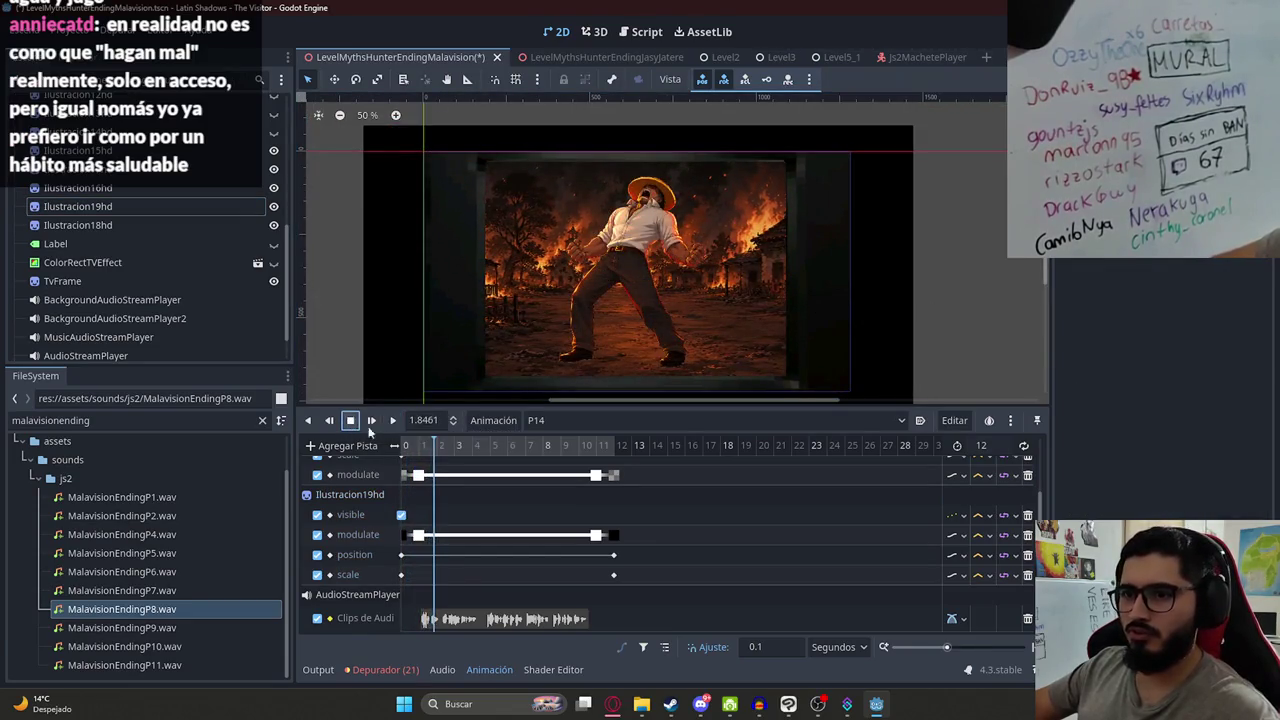
left_click(427, 452)
left_click_drag(427, 453, 418, 453)
- Replace the FileSystem filter with 'ilustra' to list the Ilustracion images
left_click(125, 420)
key("ctrl+a")
key("BackSpace")
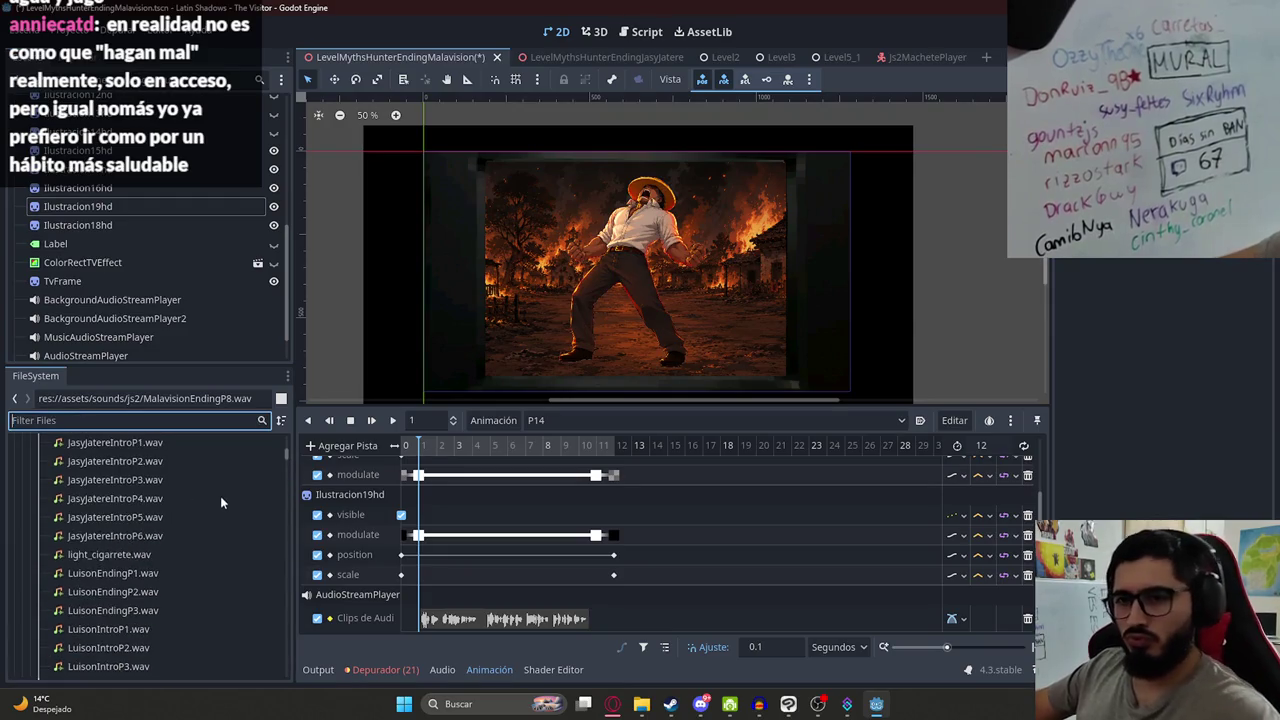
type("ilu")
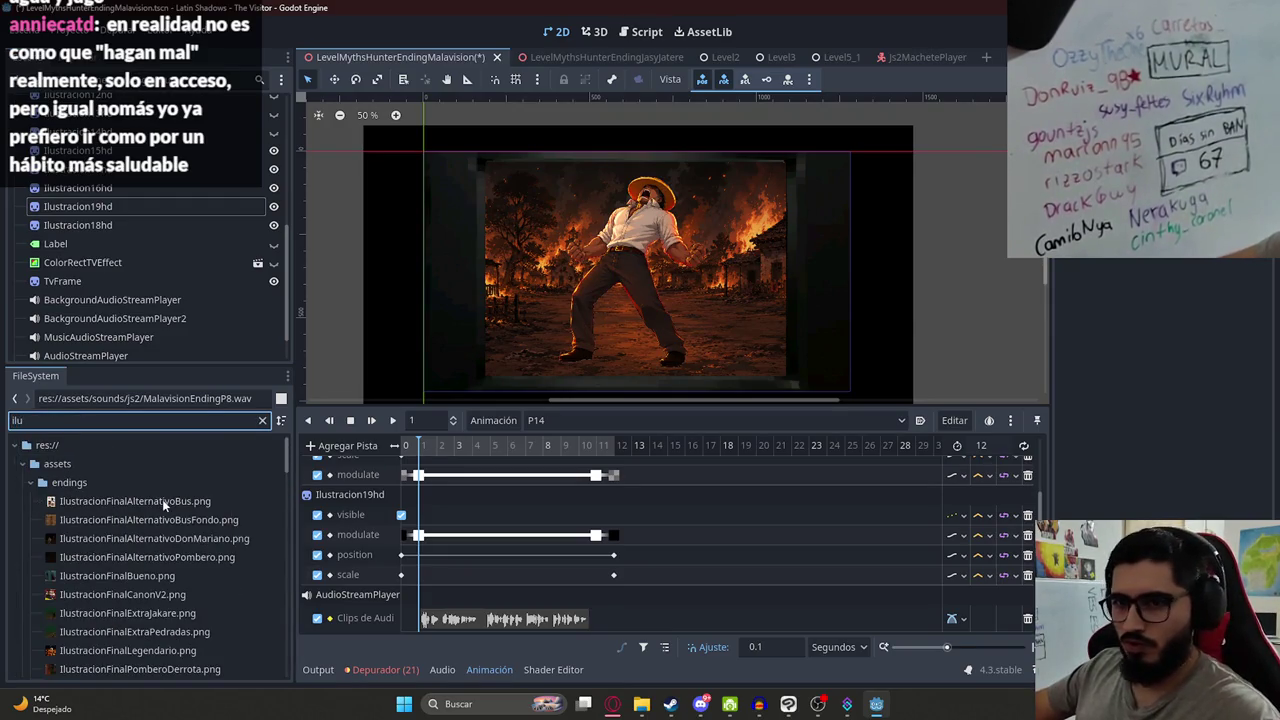
type("stra")
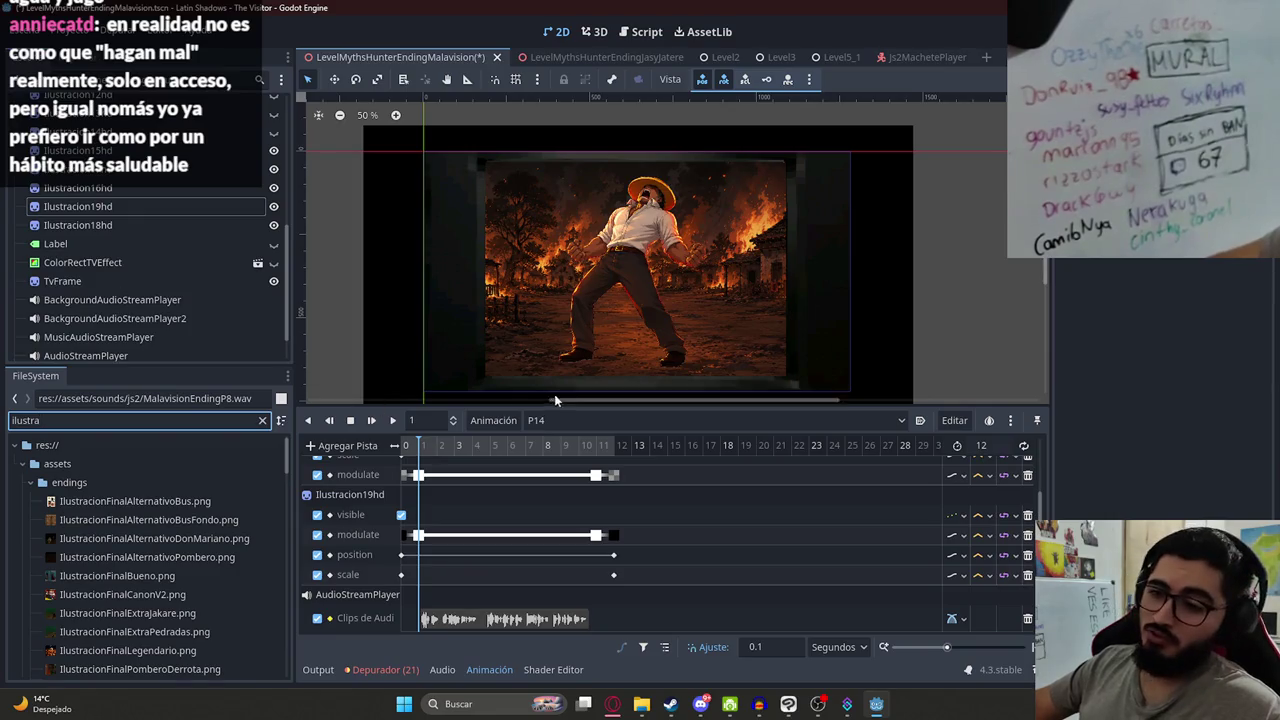
scroll(487, 490, "up", 2, "ctrl")
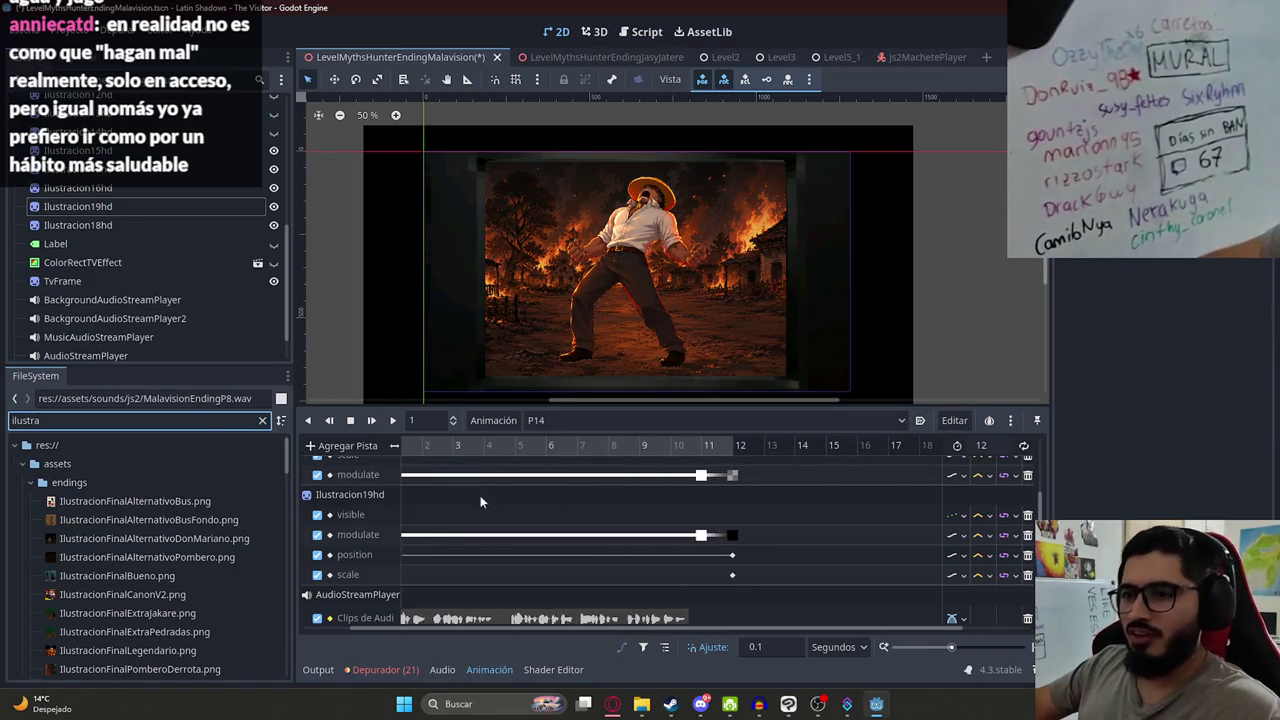
left_click_drag(506, 629, 466, 629)
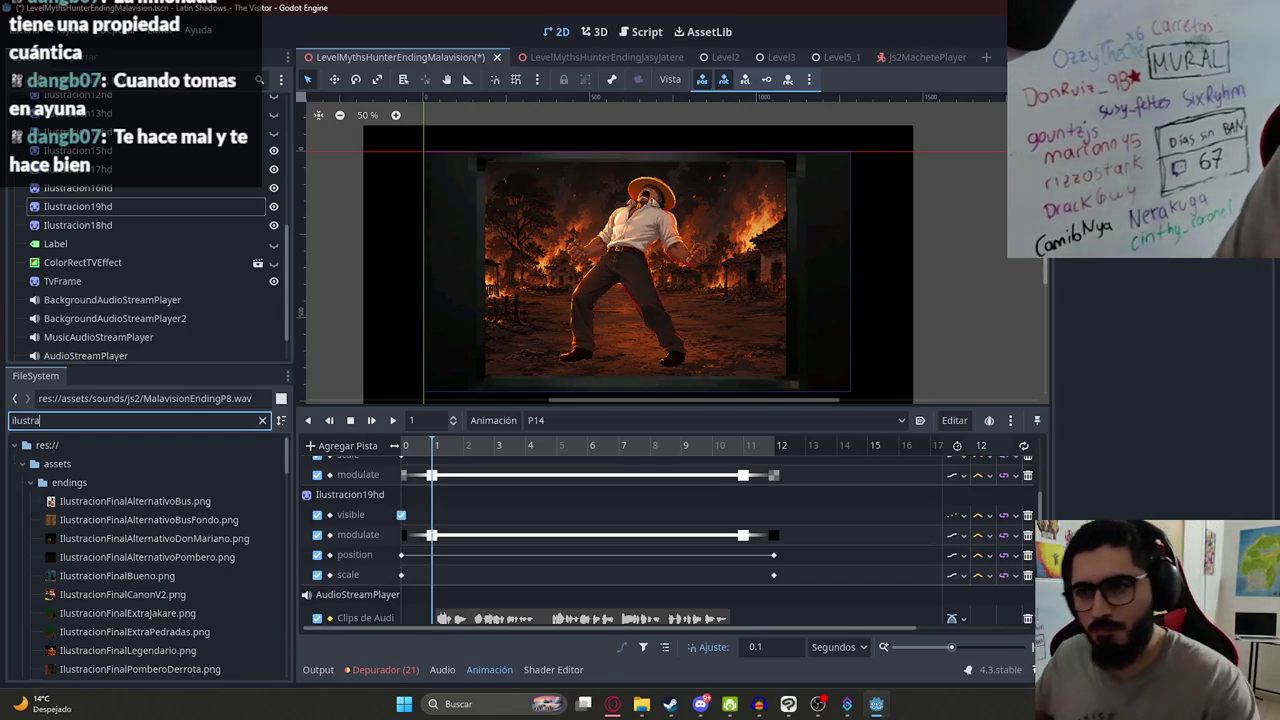
- Play P14 and move the preview back to the 1-second mark
left_click(395, 421)
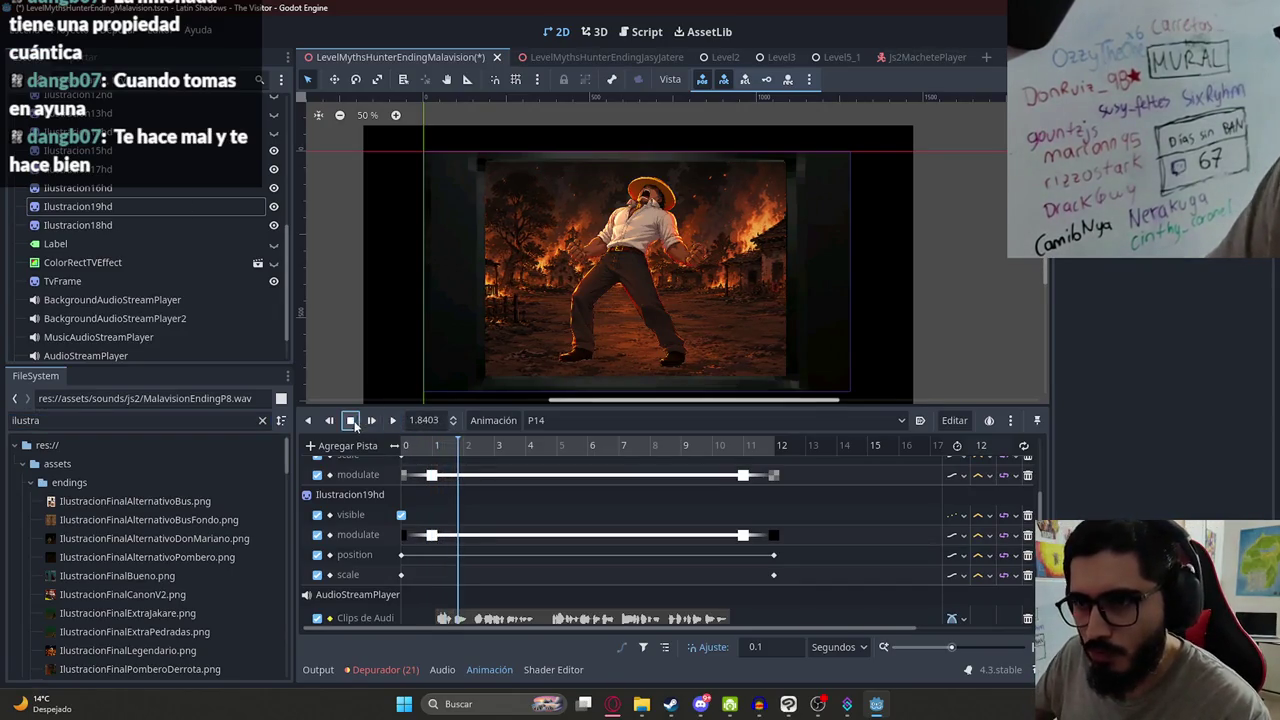
left_click(437, 460)
left_click(432, 459)
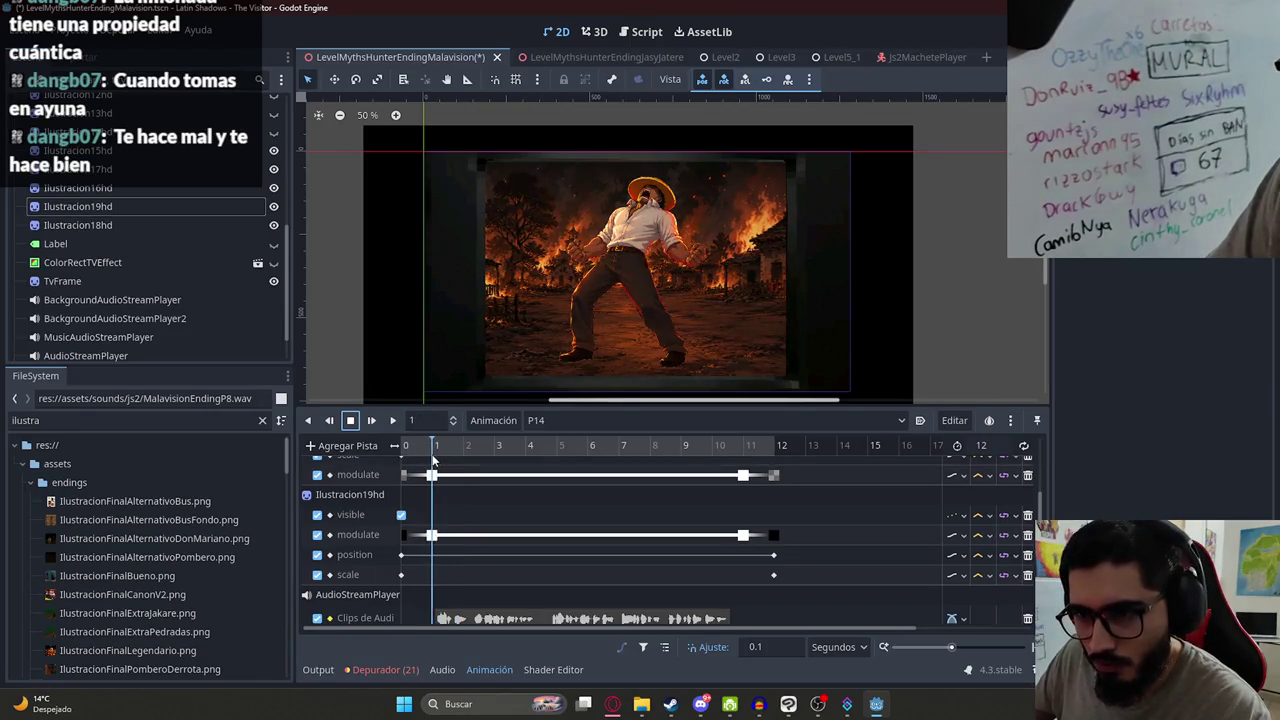
- Collapse the jasyjatere folder and drag Ilustracion8HD.png from js2 into the scene as a sprite
scroll(125, 538, "down", 10)
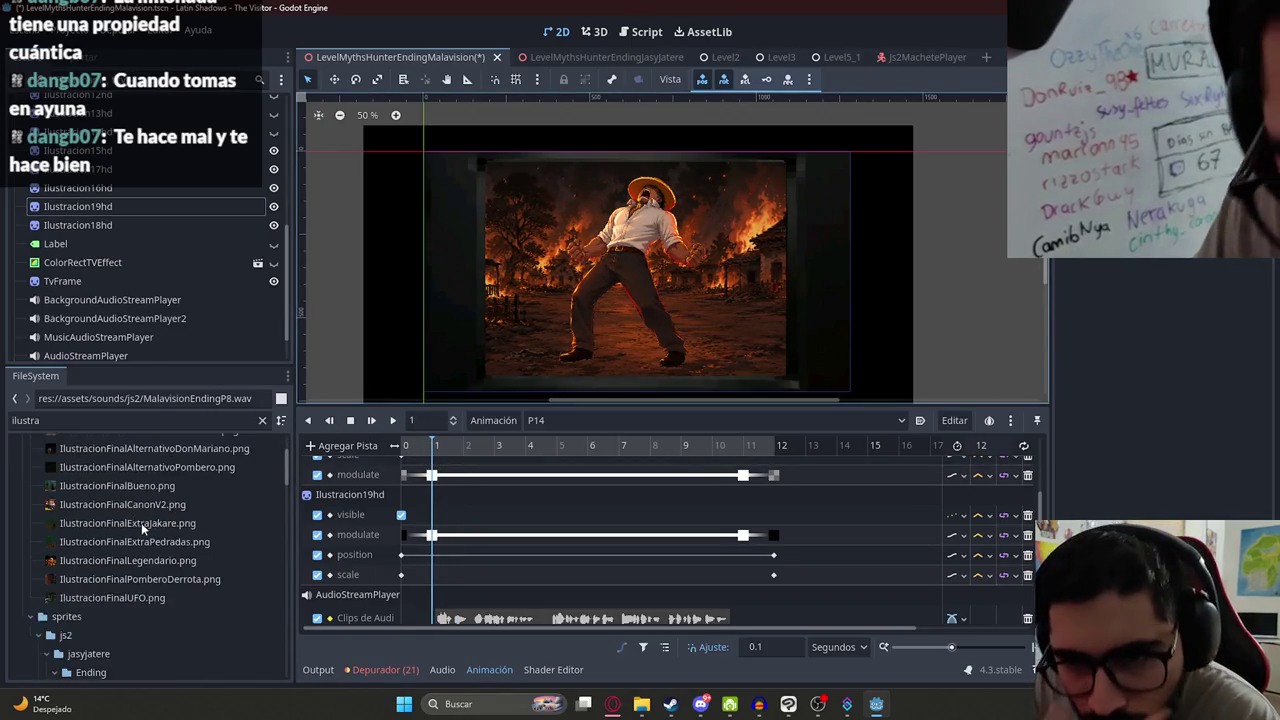
scroll(130, 530, "down", 5)
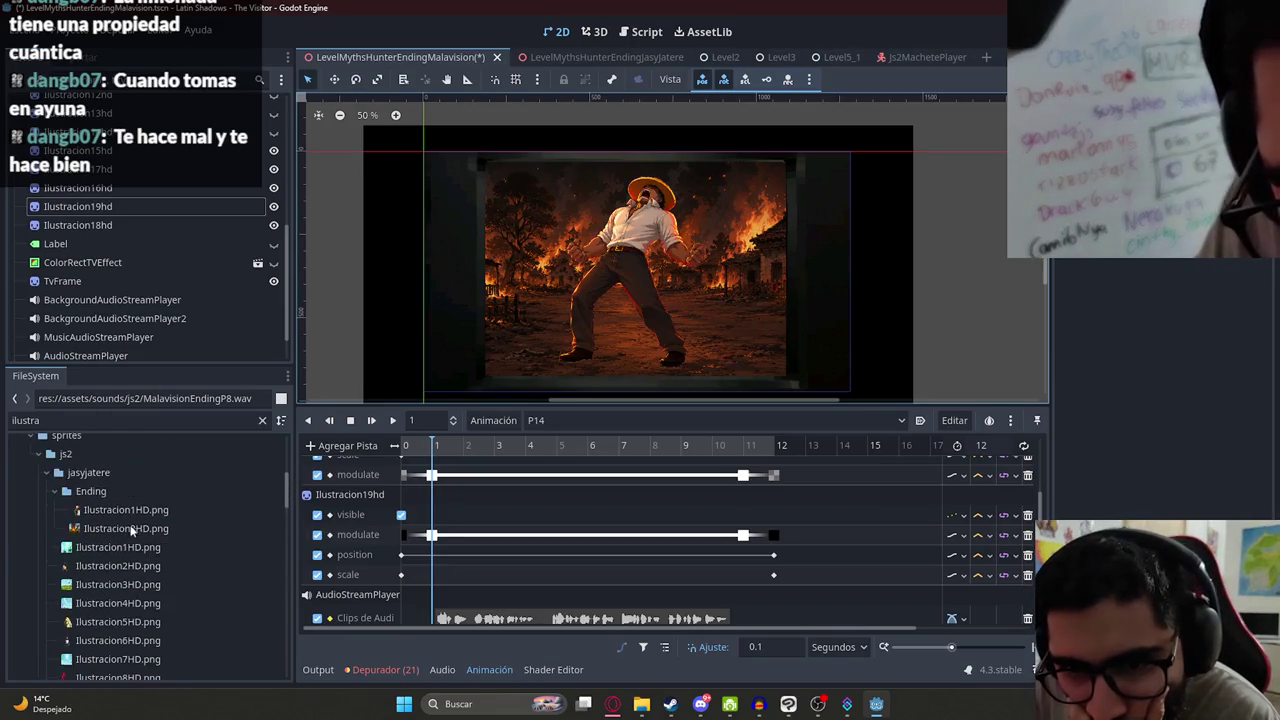
left_click(45, 503)
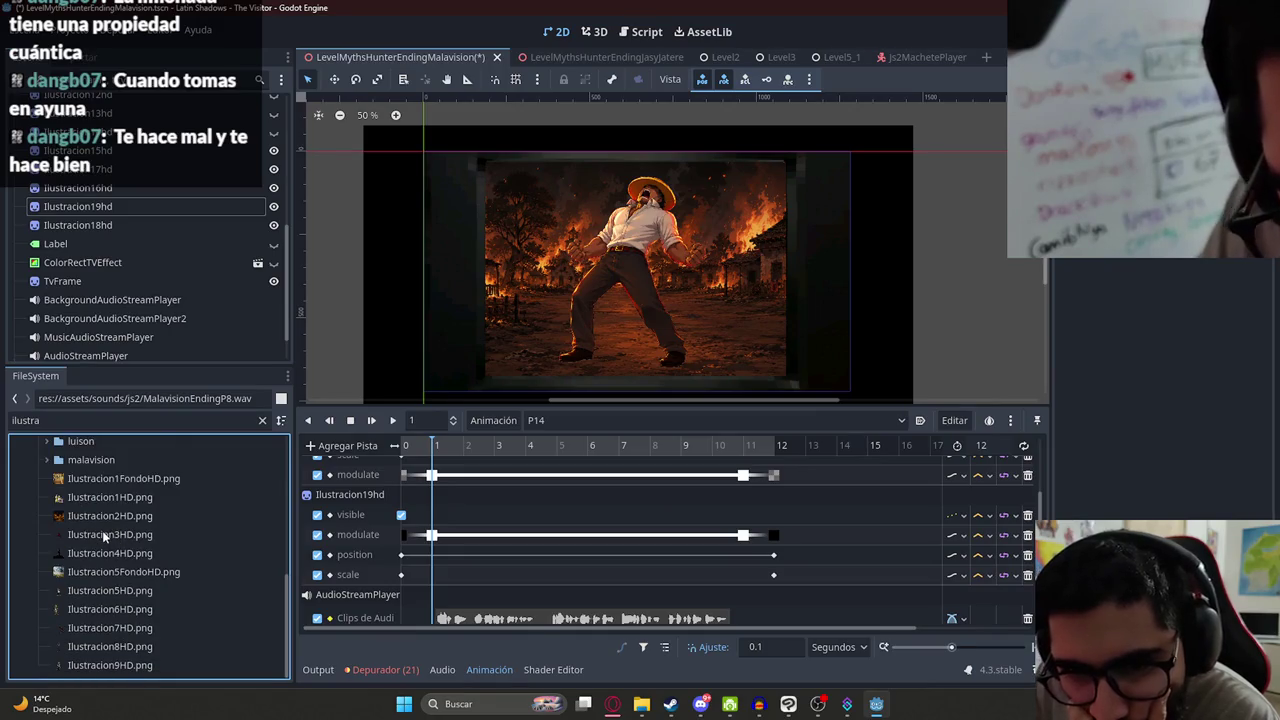
left_click(114, 624)
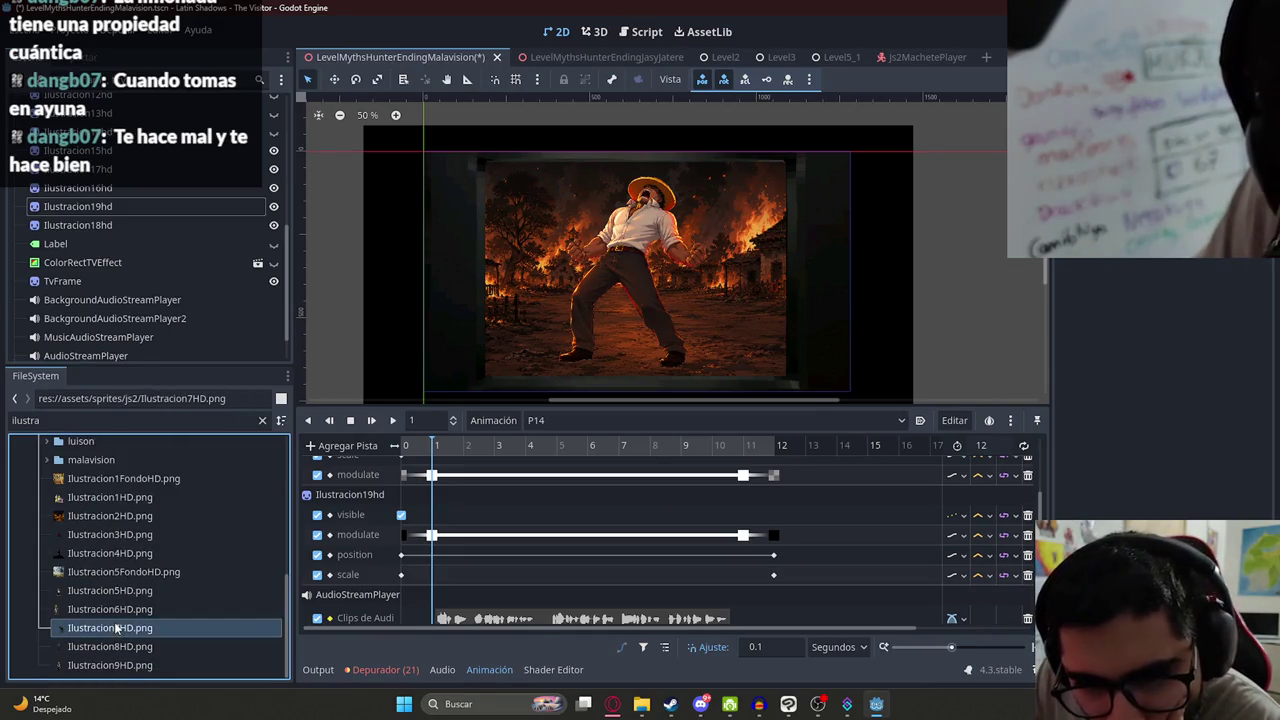
mouse_move(88, 648)
left_mouse_down()
mouse_move(178, 622)
mouse_move(620, 250)
left_mouse_up()
left_click_drag(135, 350, 138, 166)
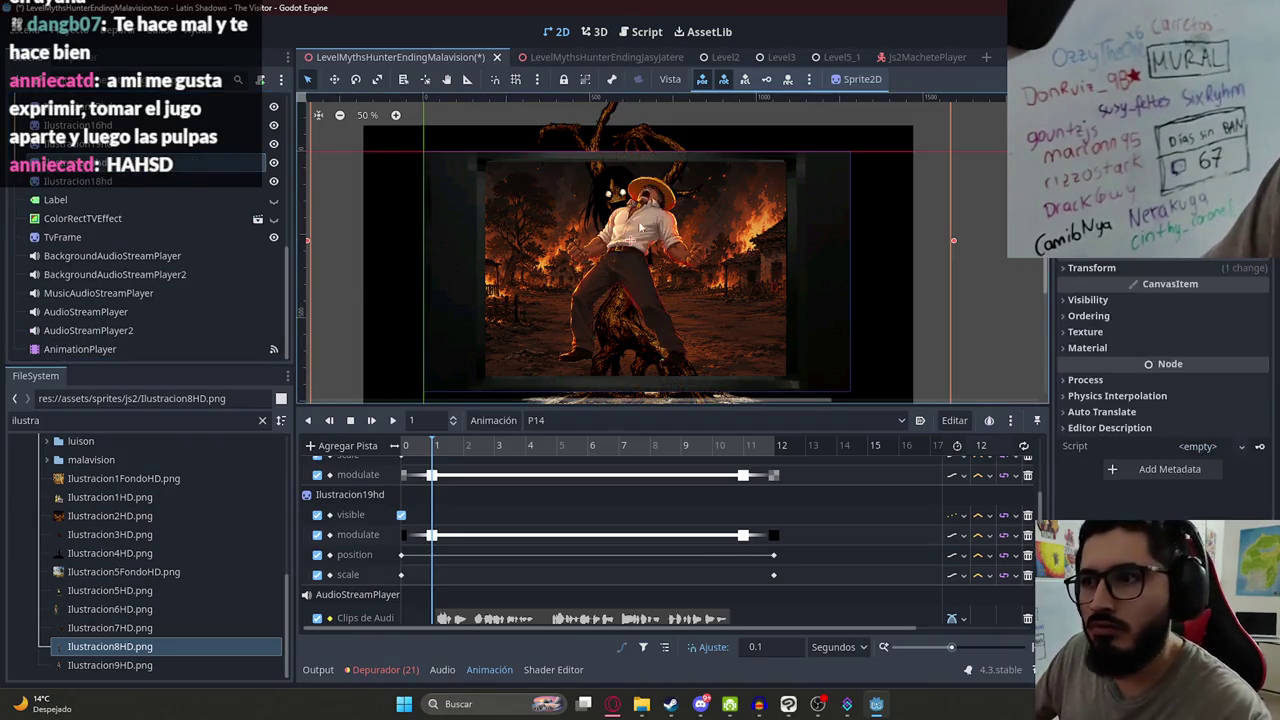
- Resize the tree-creature sprite Ilustracion8hd2 and move it lower in the frame
scroll(630, 235, "down", 1)
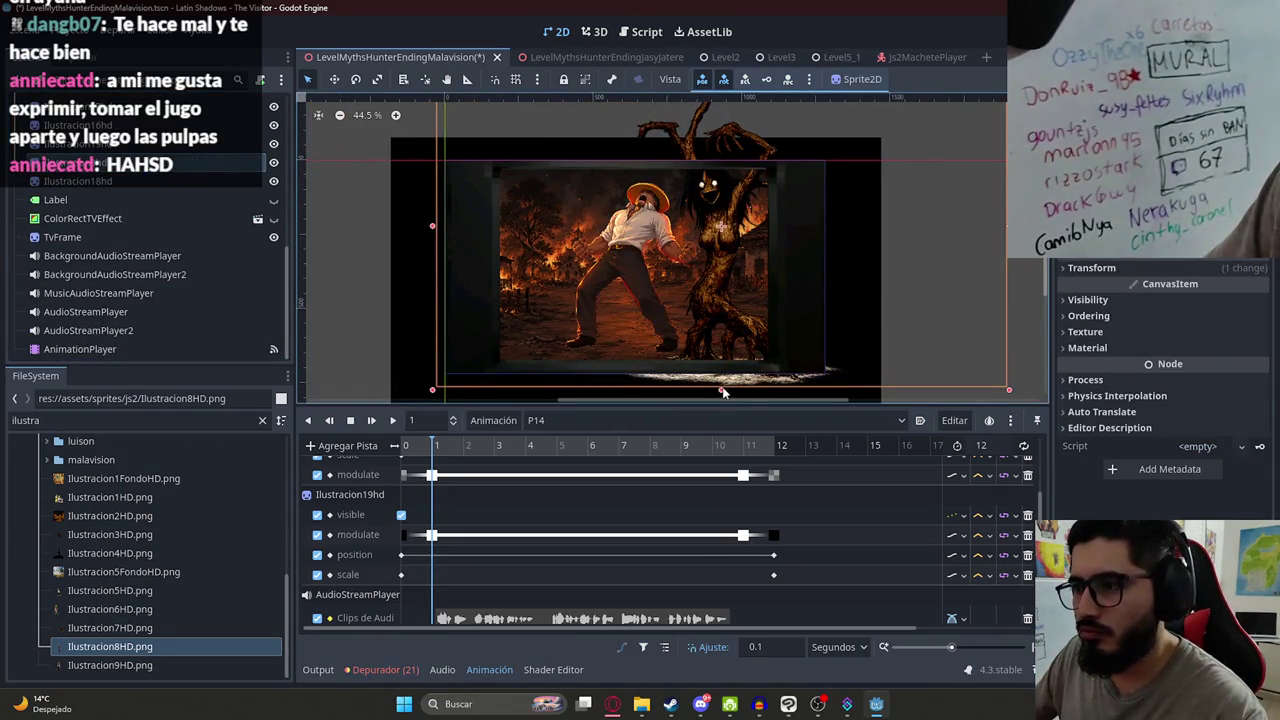
left_click_drag(723, 392, 711, 310)
left_click_drag(642, 172, 708, 233)
scroll(694, 208, "down", 1)
scroll(705, 235, "up", 3)
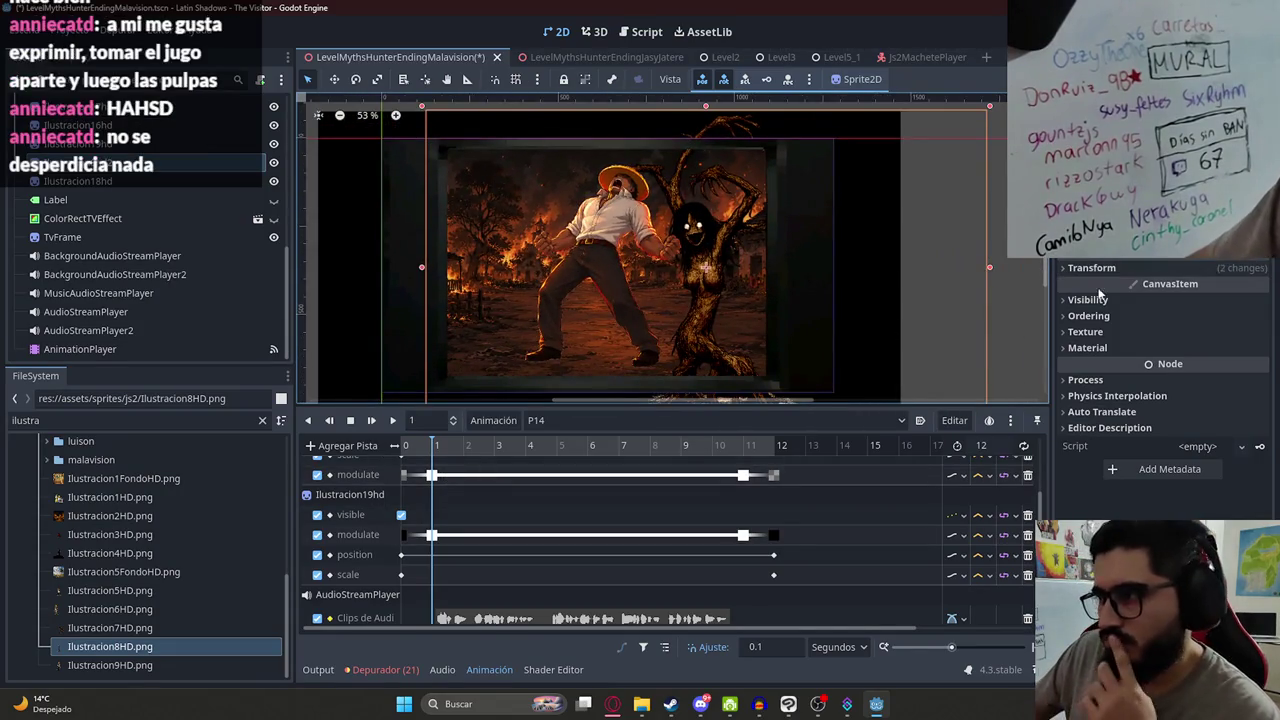
- Key Ilustracion8hd2's Visible and a fully transparent Modulate at frame 1
left_click(1088, 299)
left_click(1188, 319)
left_click(1180, 319)
left_click(1233, 339)
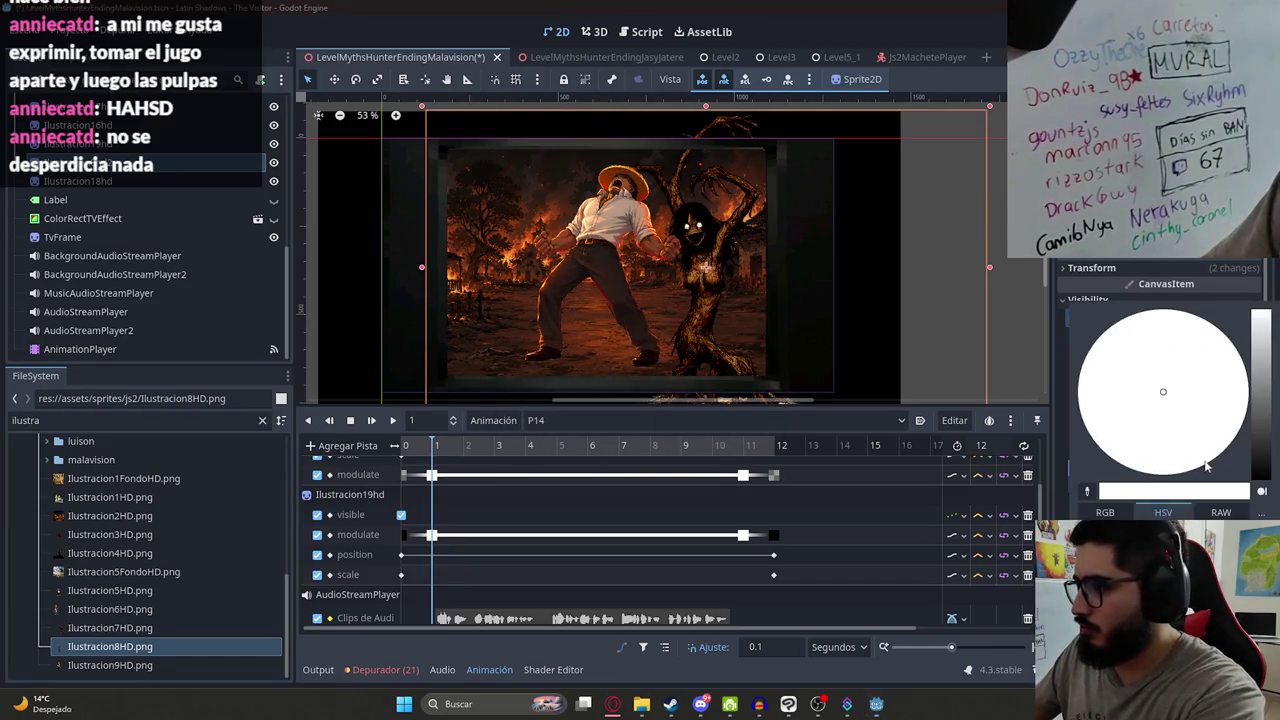
left_click(1251, 339)
left_click(1251, 339)
left_click(586, 391)
left_click(448, 452)
- Key opaque white Modulate at frame 2 and preview the fade-in
left_click_drag(448, 452, 464, 452)
left_click(1153, 340)
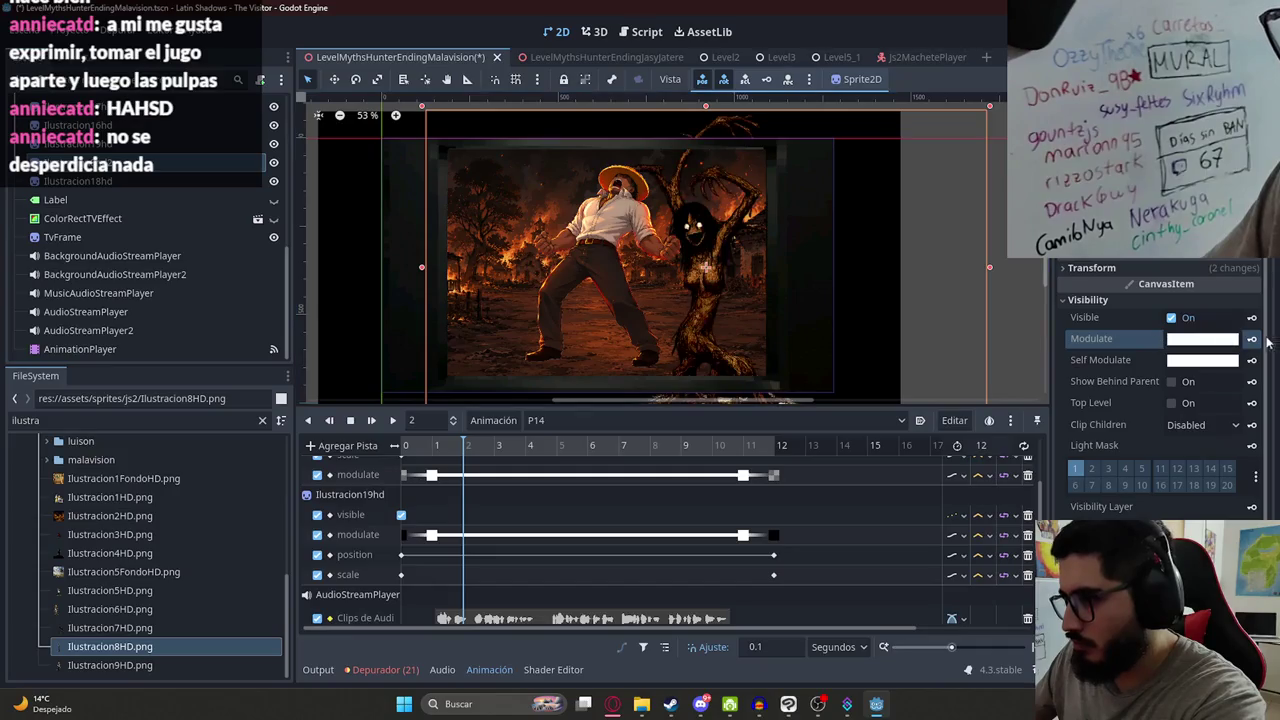
left_click(392, 420)
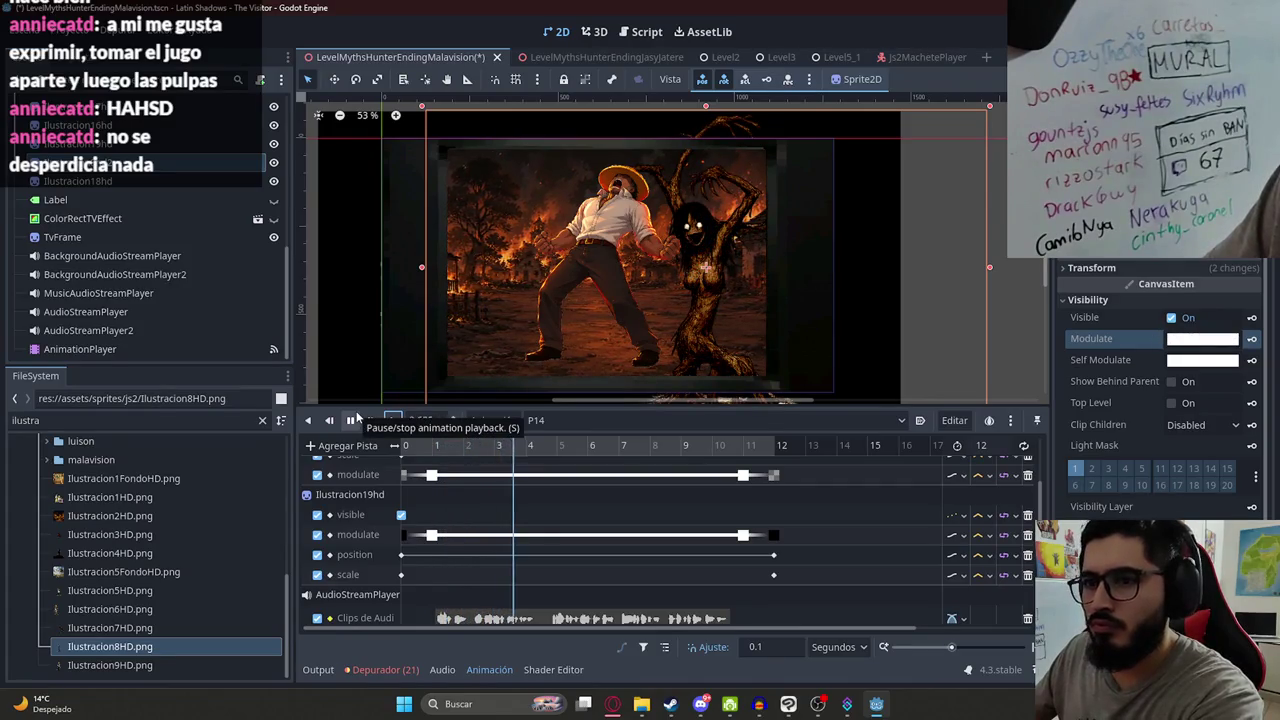
left_click(351, 420)
- Key Ilustracion8hd2's Scale at frame 1, creating a scale track
scroll(487, 494, "down", 2)
left_click(432, 445)
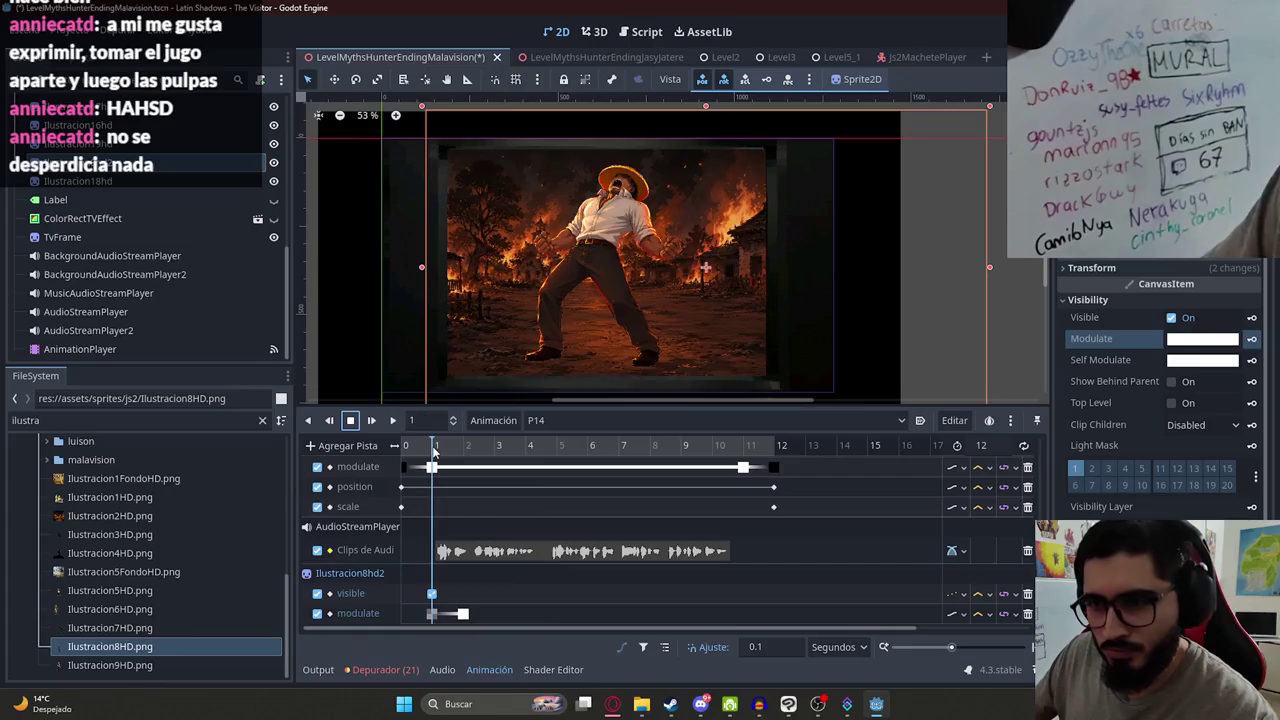
left_click(1093, 267)
left_click(1234, 362)
left_click(584, 392)
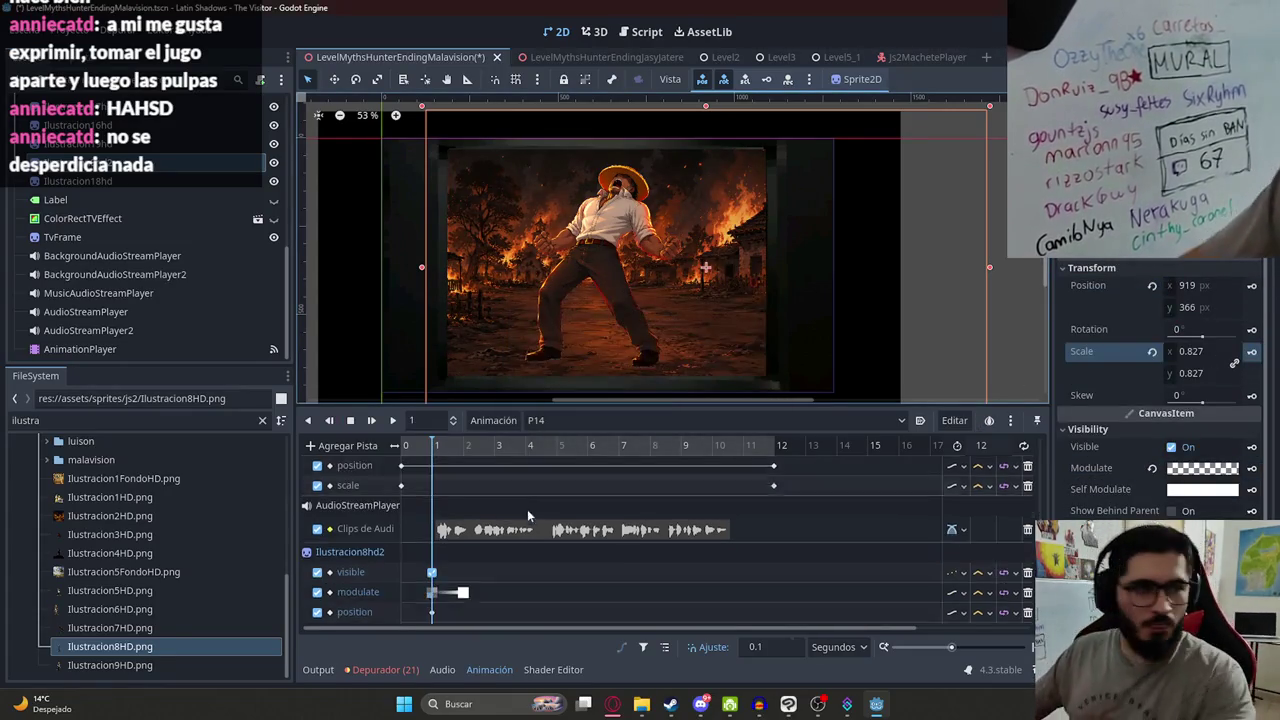
scroll(527, 509, "down", 1)
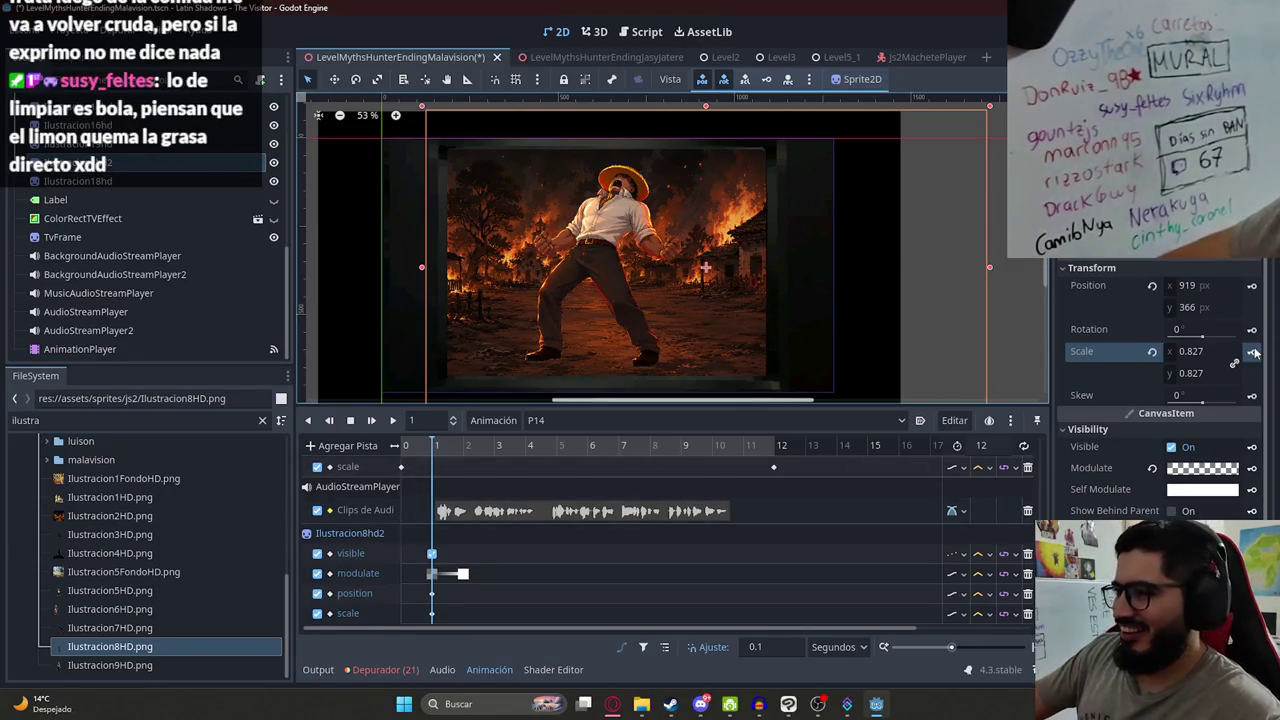
- At frame 12, enlarge Ilustracion8hd2 to about 1.112 scale and key scale and position
left_click(1090, 286)
left_click_drag(446, 450, 782, 454)
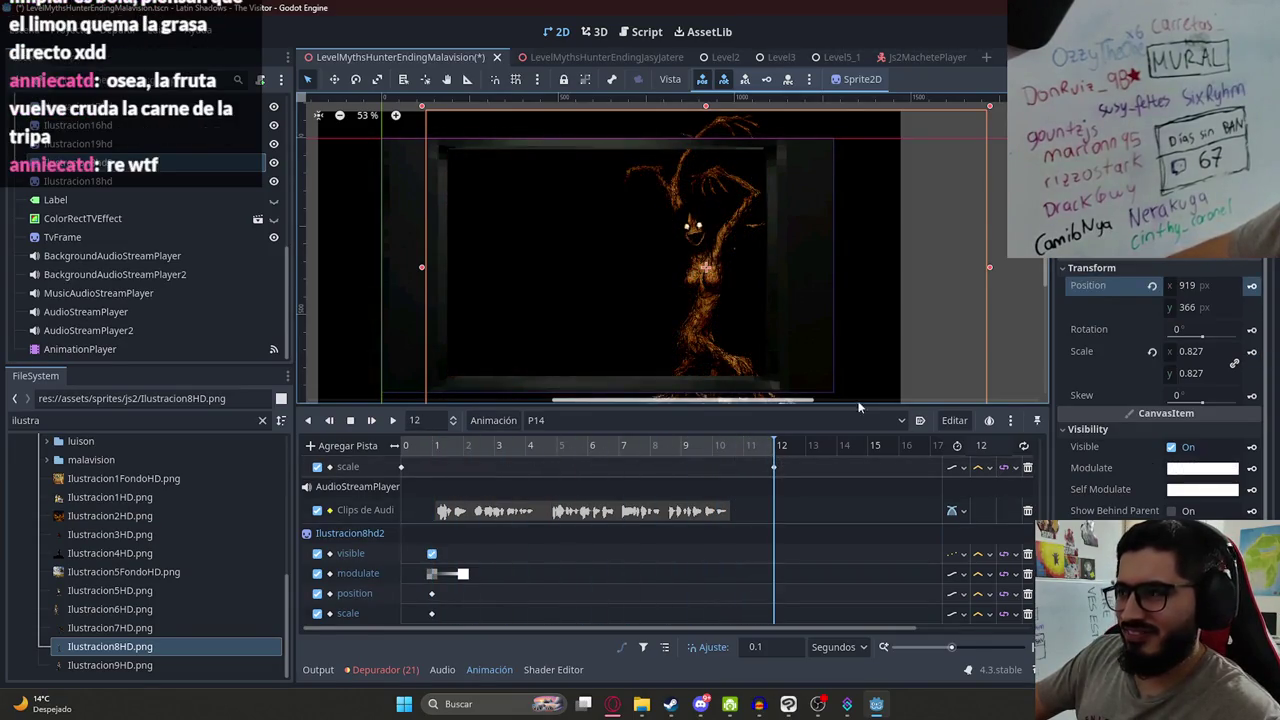
mouse_move(1190, 352)
left_mouse_down()
mouse_move(1260, 352)
mouse_move(1238, 358)
left_mouse_up()
left_click(1251, 352)
left_click(1251, 286)
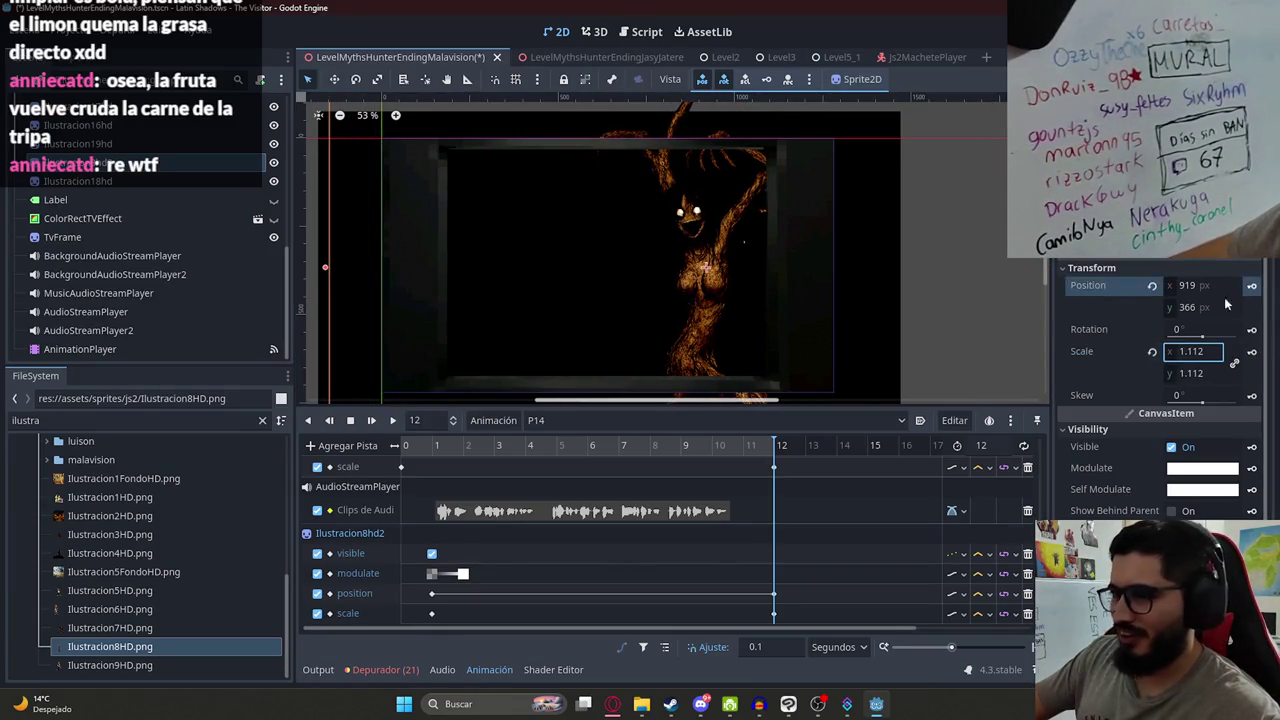
- Key white Modulate at 11 and transparent ffffff00 at 12 to fade the sprite out
left_click(536, 450)
left_click_drag(536, 450, 745, 452)
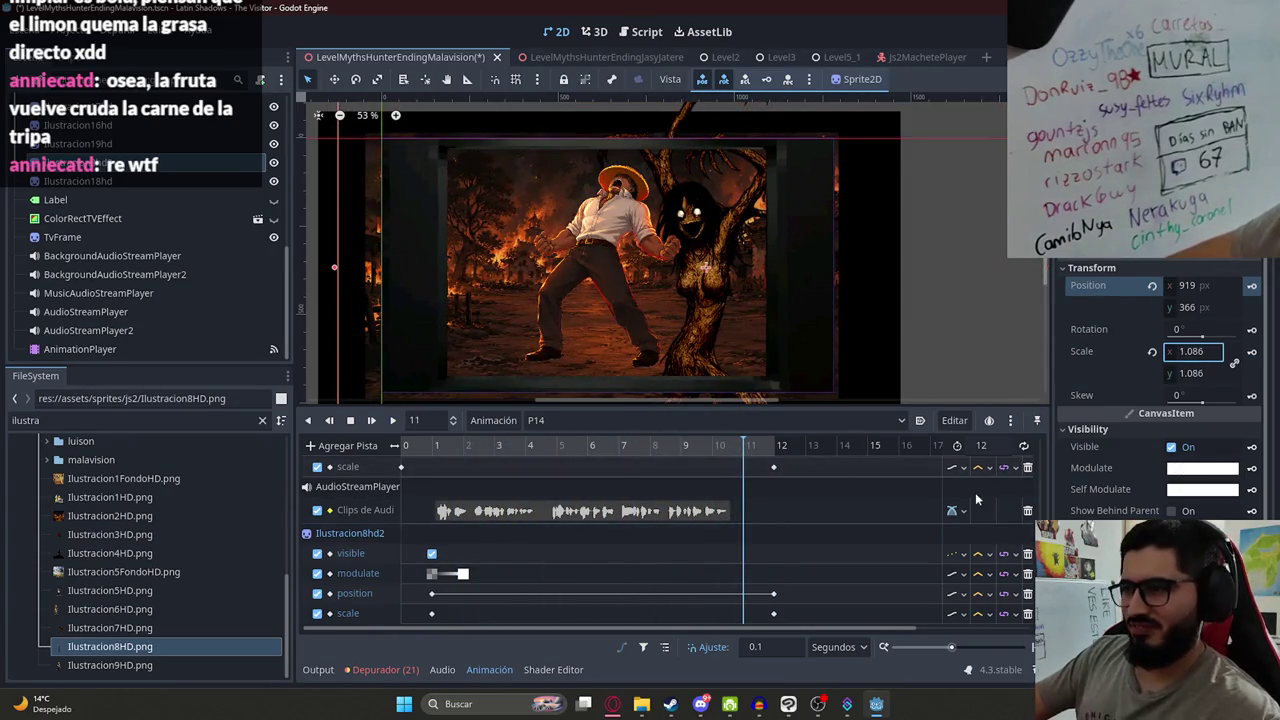
left_click(1251, 468)
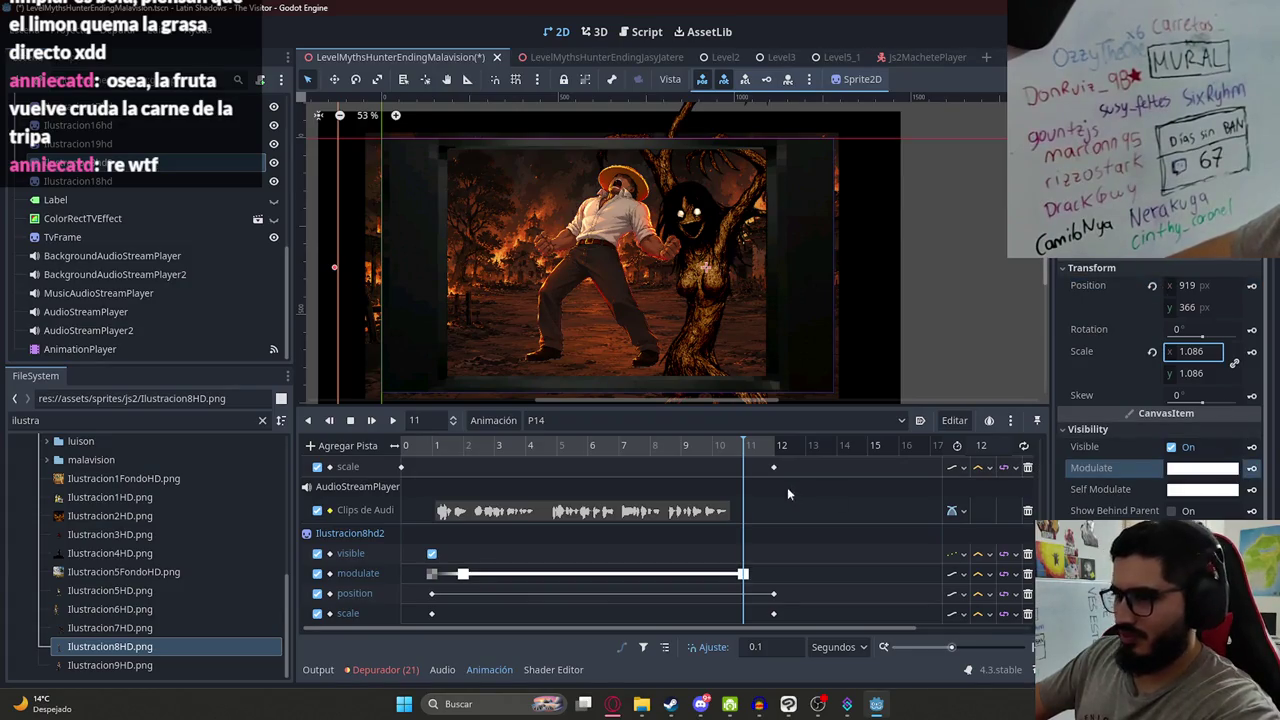
left_click(770, 452)
left_click(1190, 470)
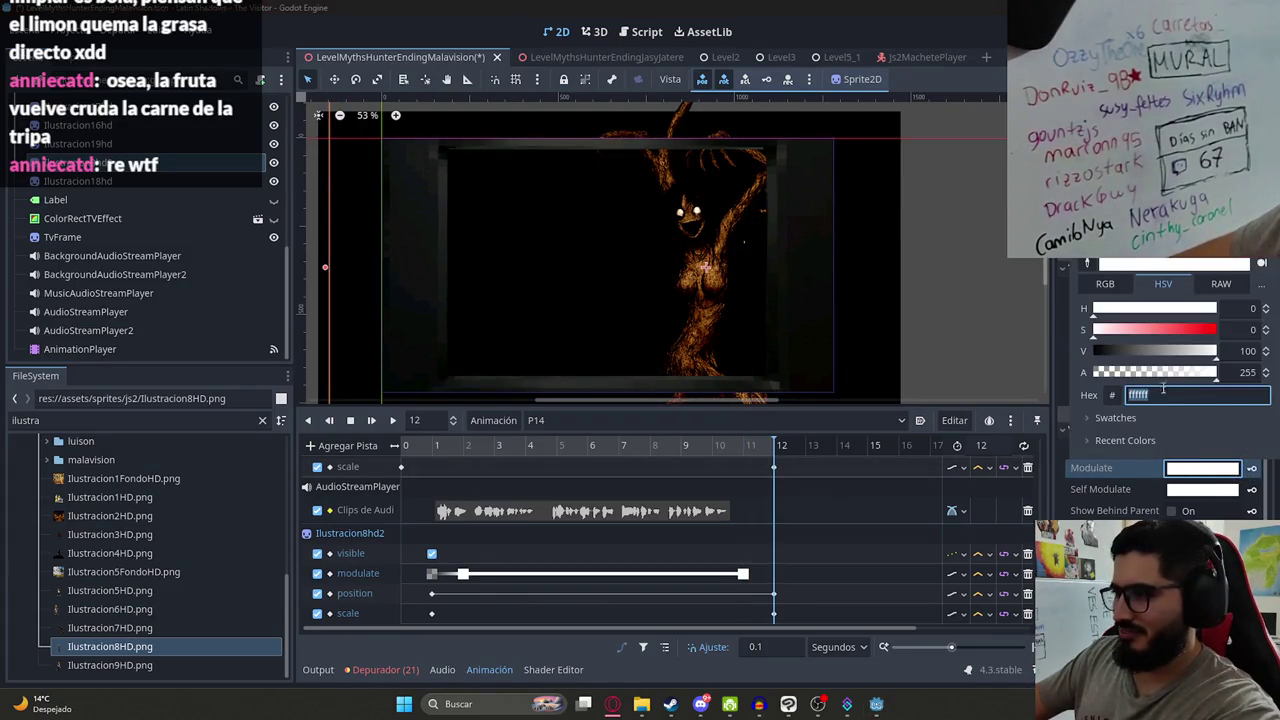
key("End")
type("00")
key("Return")
left_click(1251, 468)
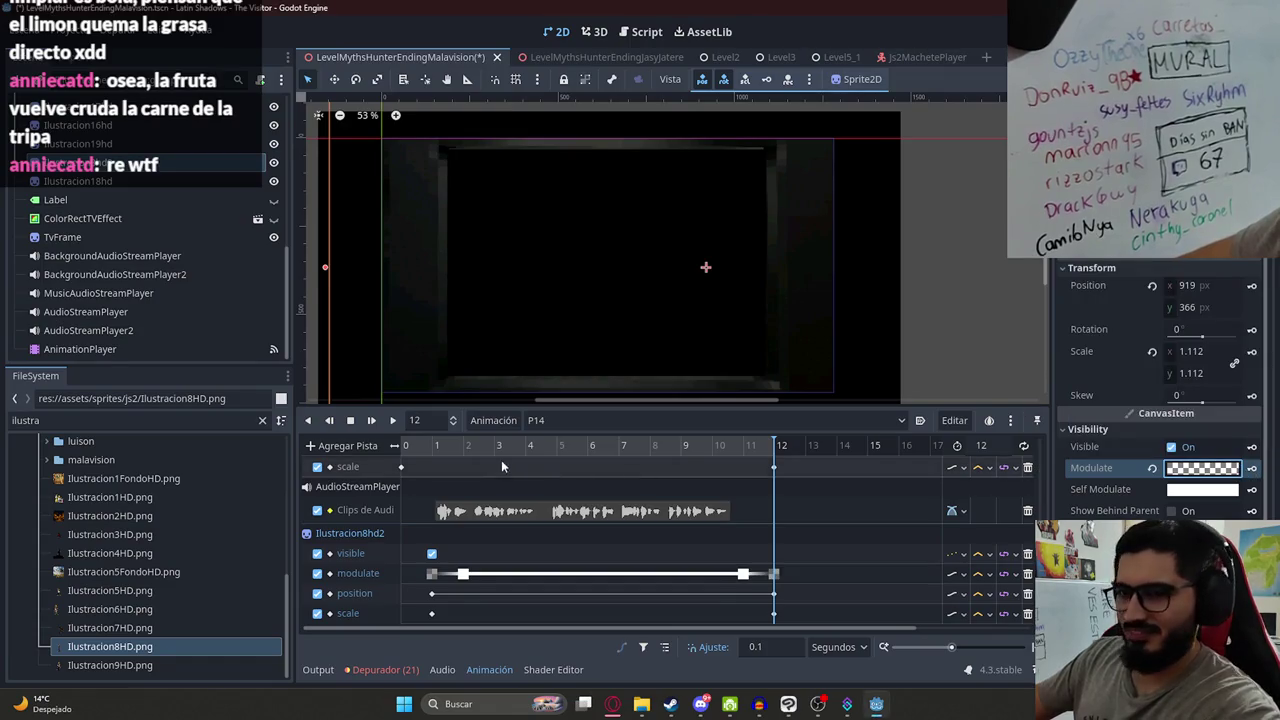
left_click(540, 453)
left_click_drag(540, 453, 538, 452)
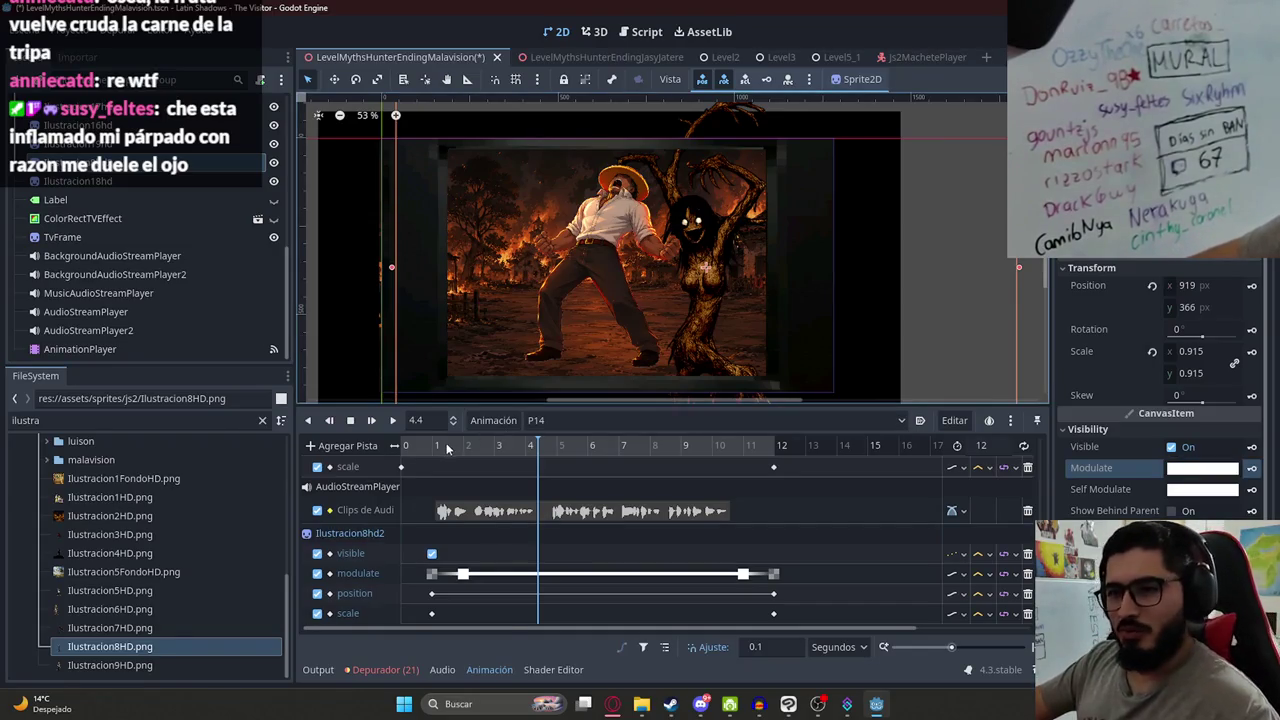
left_click(516, 447)
mouse_move(519, 455)
left_mouse_down()
mouse_move(405, 452)
mouse_move(517, 452)
mouse_move(444, 458)
left_mouse_up()
left_click(392, 420)
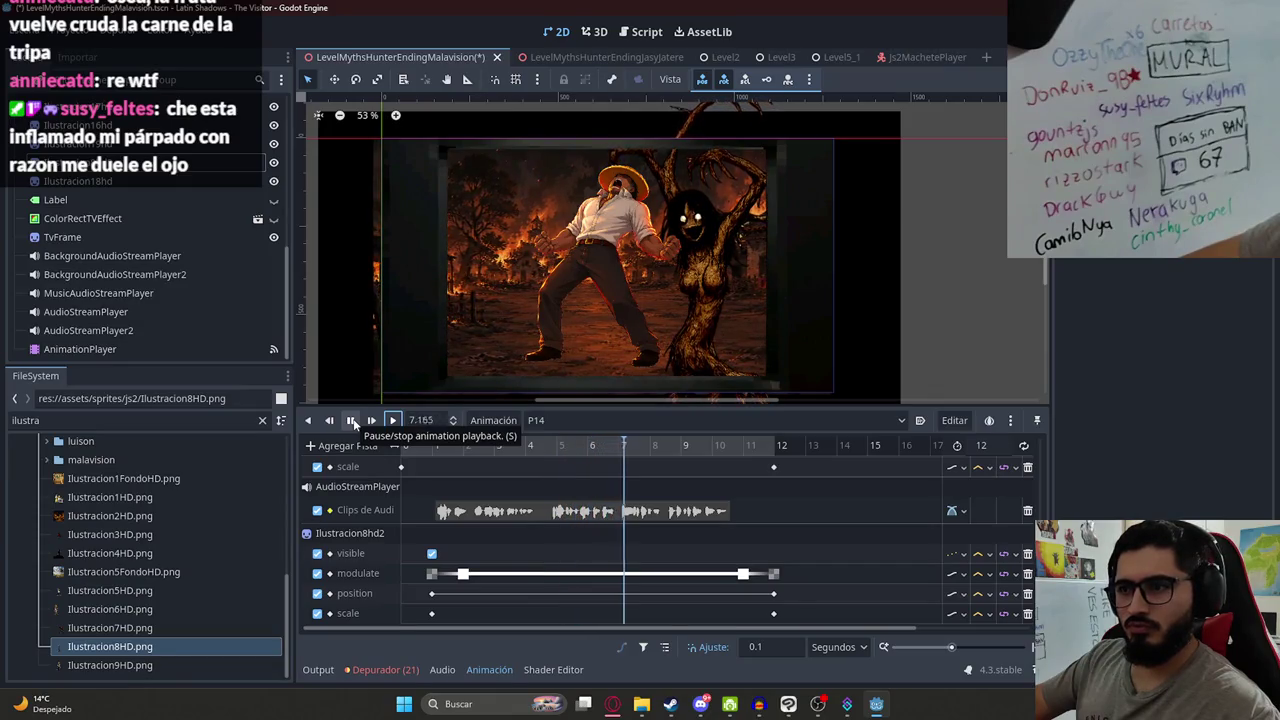
left_click(352, 421)
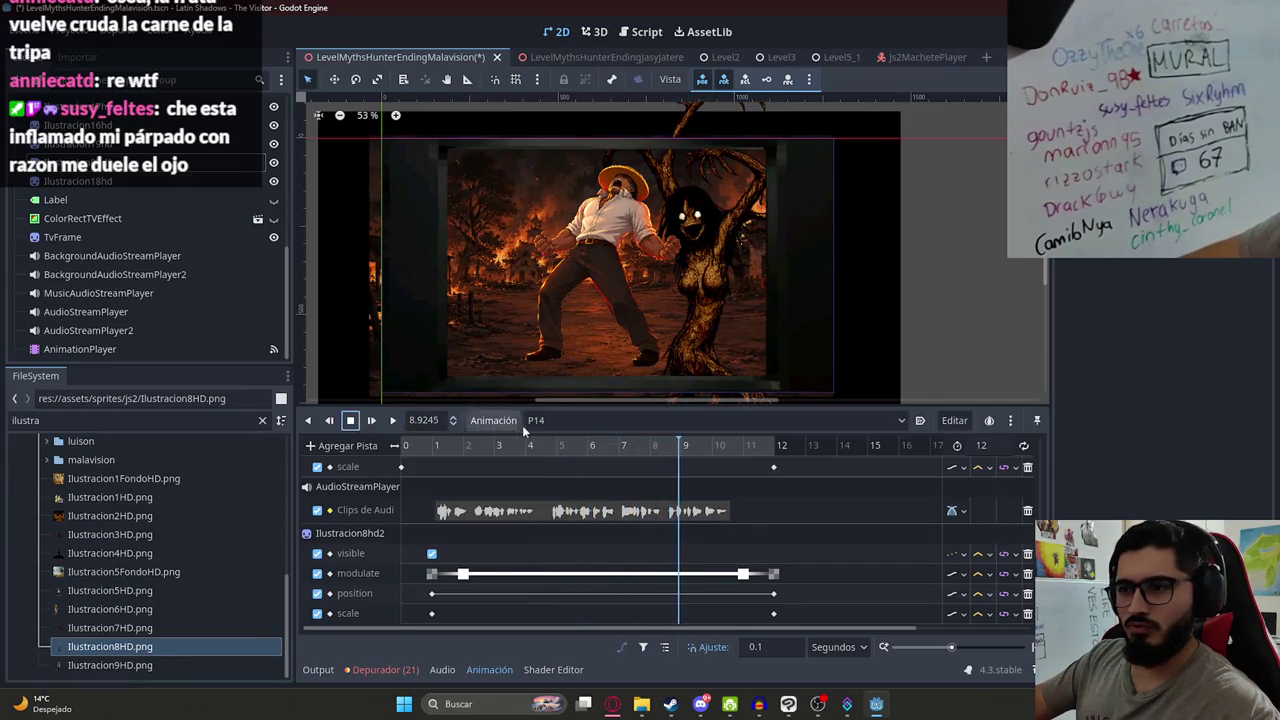
left_click(95, 627)
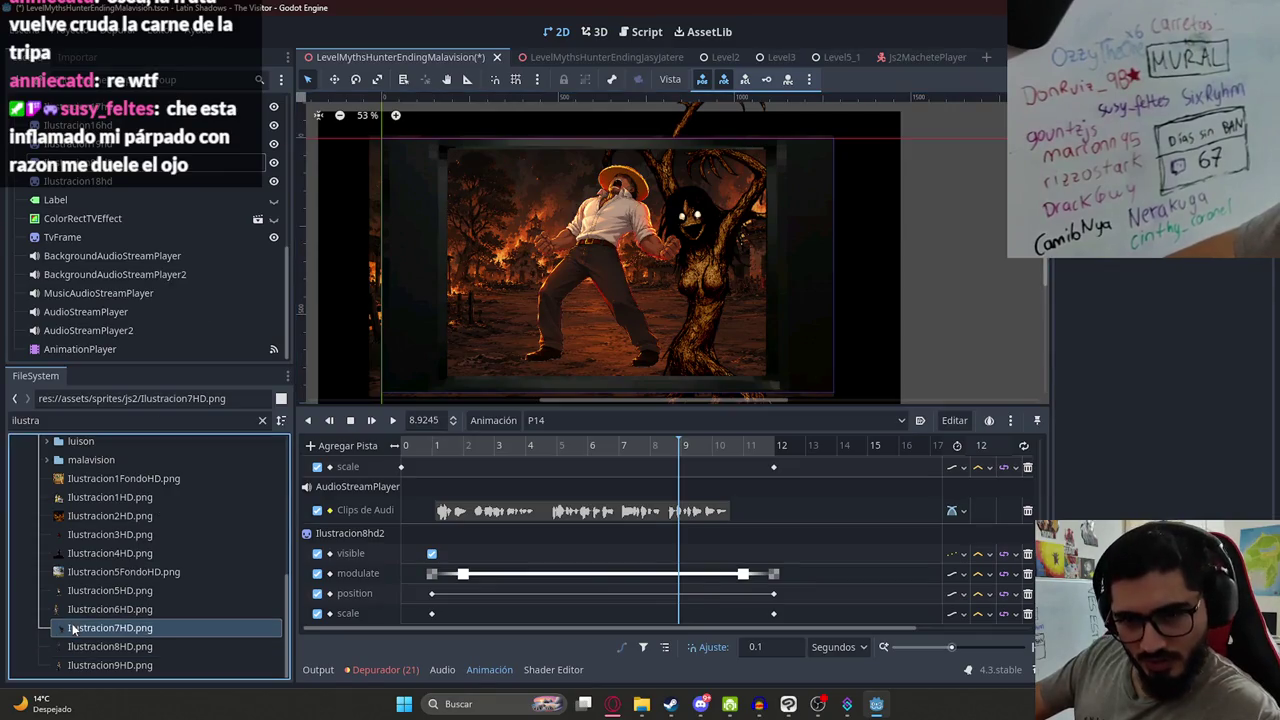
- Add Ilustracion7HD.png and Ilustracion6HD.png to the scene as sprites
left_click_drag(100, 627, 556, 314)
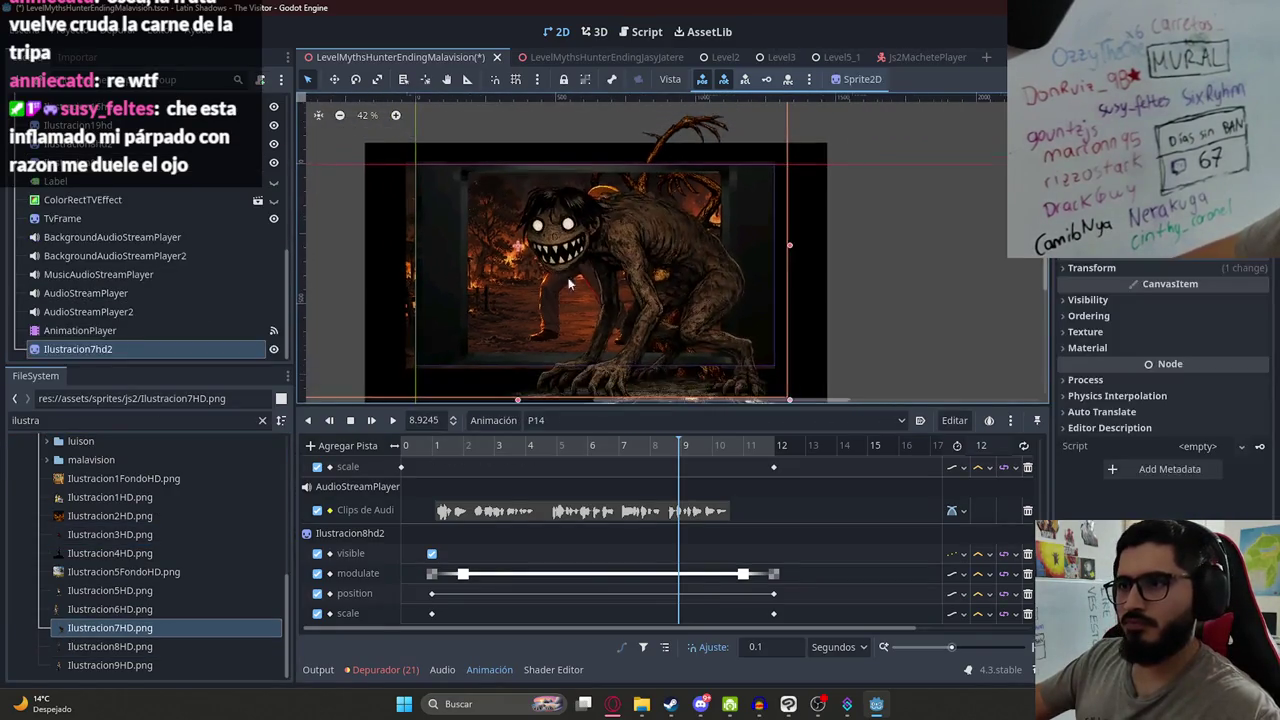
scroll(556, 314, "down", 3)
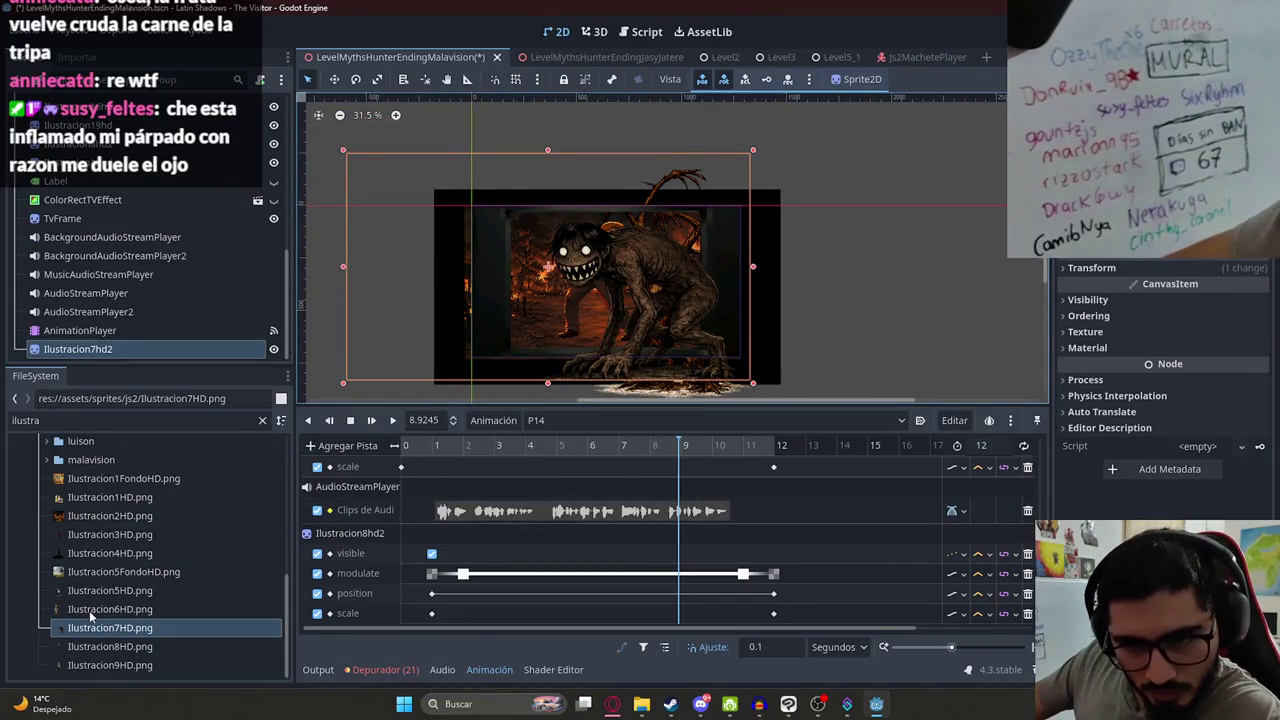
mouse_move(89, 609)
left_mouse_down()
mouse_move(580, 255)
mouse_move(637, 276)
mouse_move(136, 332)
mouse_move(93, 273)
mouse_move(80, 190)
left_mouse_up()
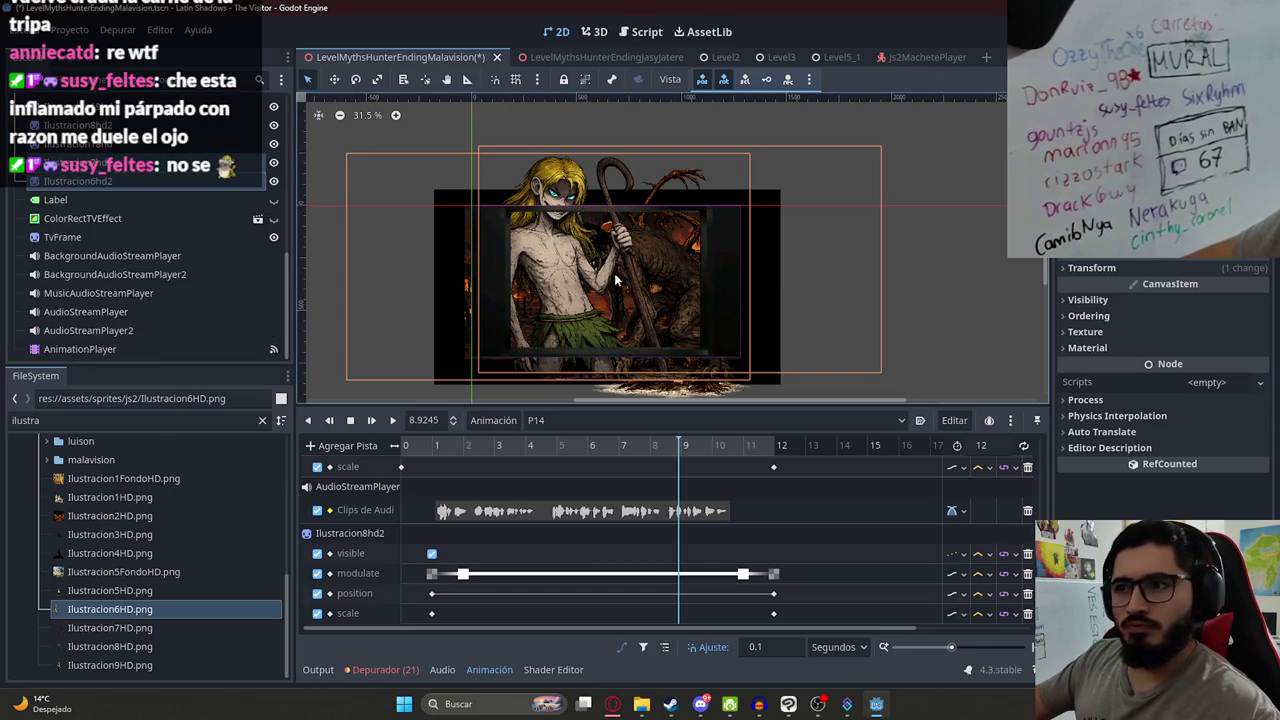
- Move Ilustracion6hd2 into place over the frame and focus the view on it
left_click(545, 250)
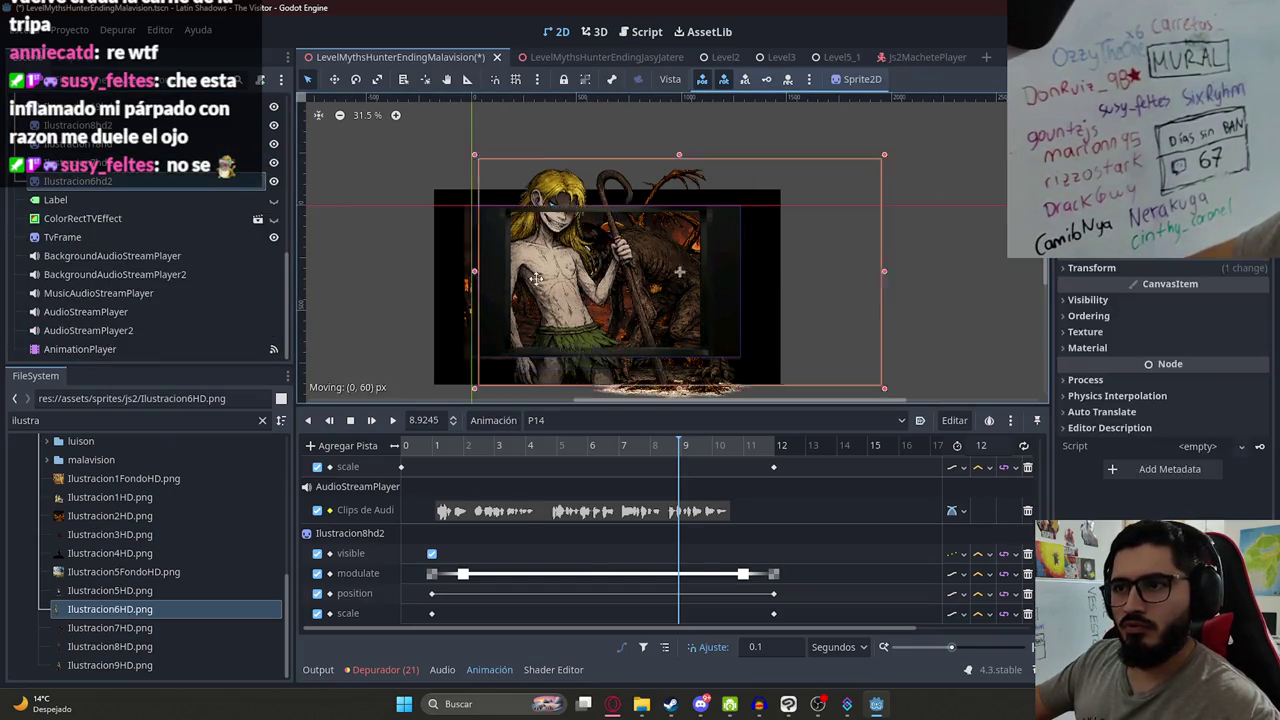
left_click_drag(545, 265, 545, 250)
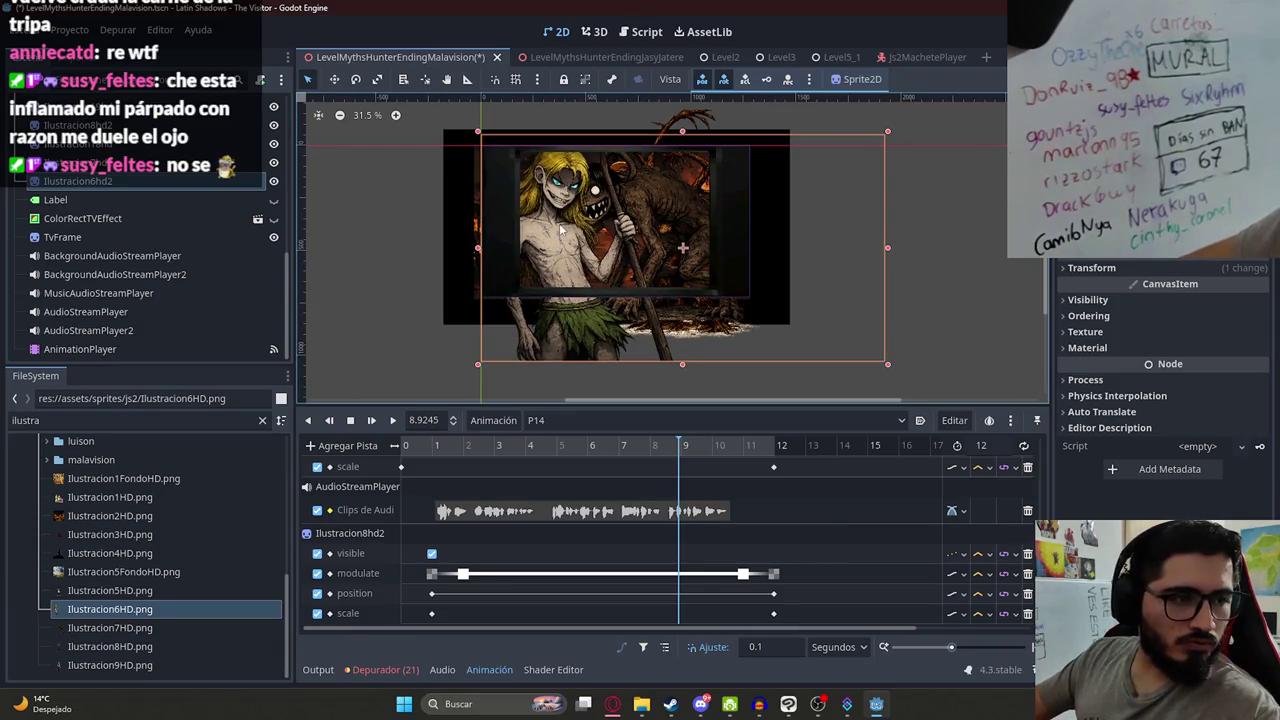
scroll(589, 279, "down", 1)
left_click_drag(655, 347, 580, 290)
scroll(605, 302, "up", 4)
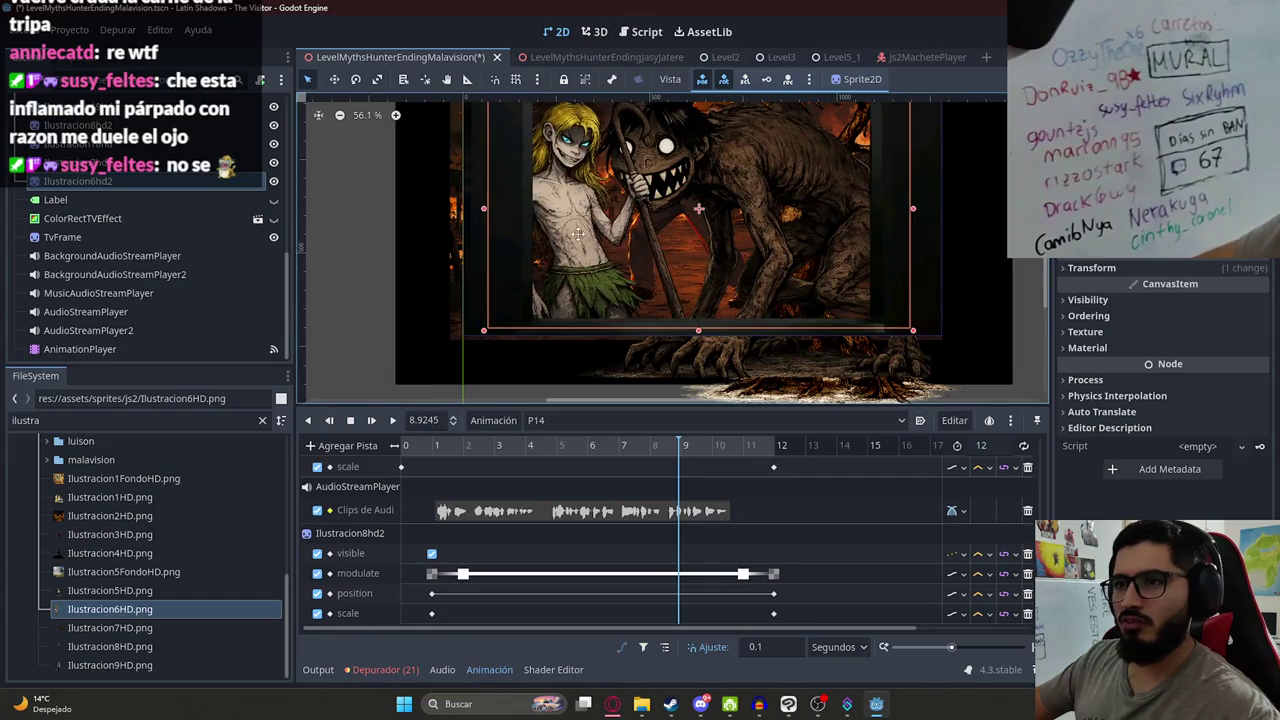
key("f")
left_click(117, 189)
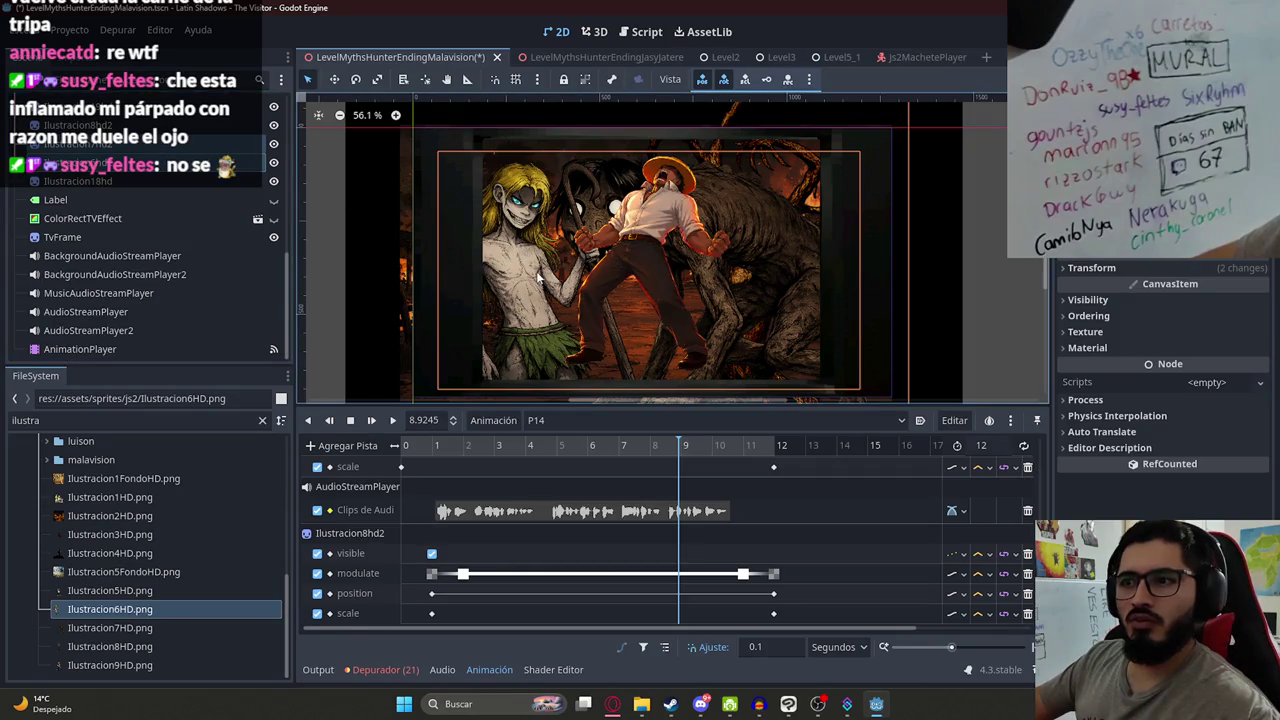
- Resize and reposition the monster and blonde-boy illustrations inside the TV frame
left_click(806, 224)
key("f")
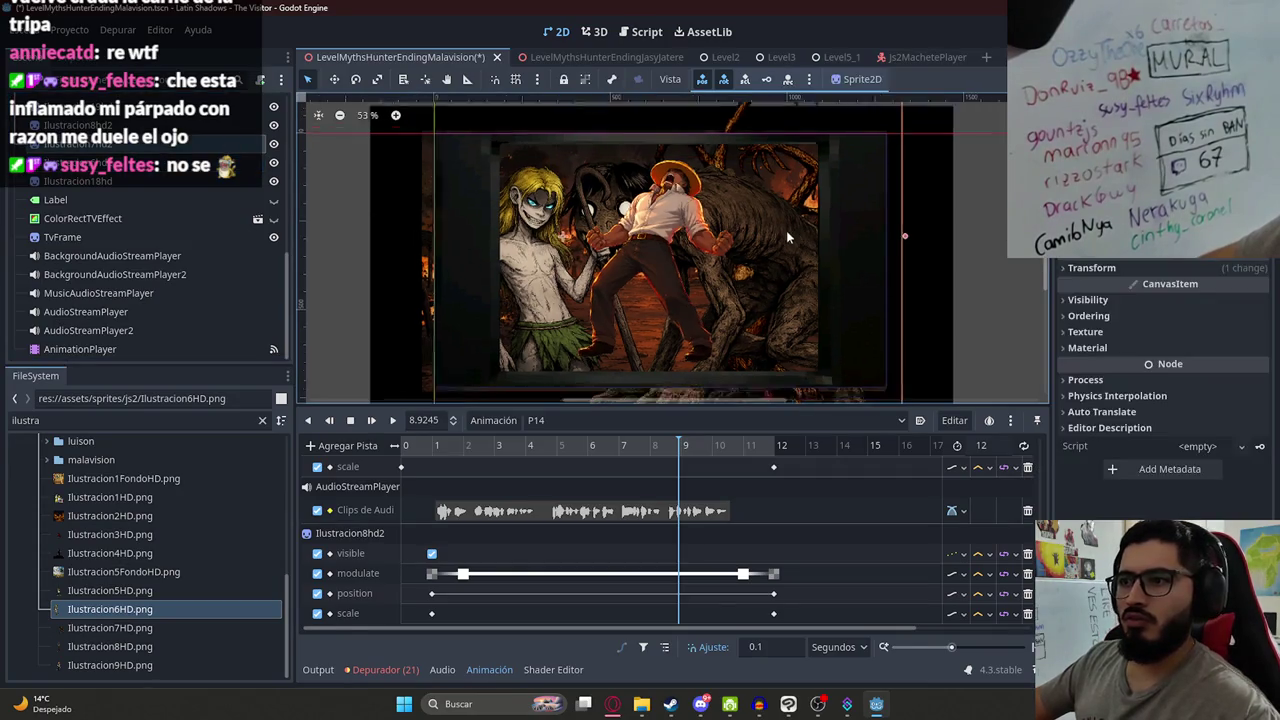
scroll(750, 320, "down", 3)
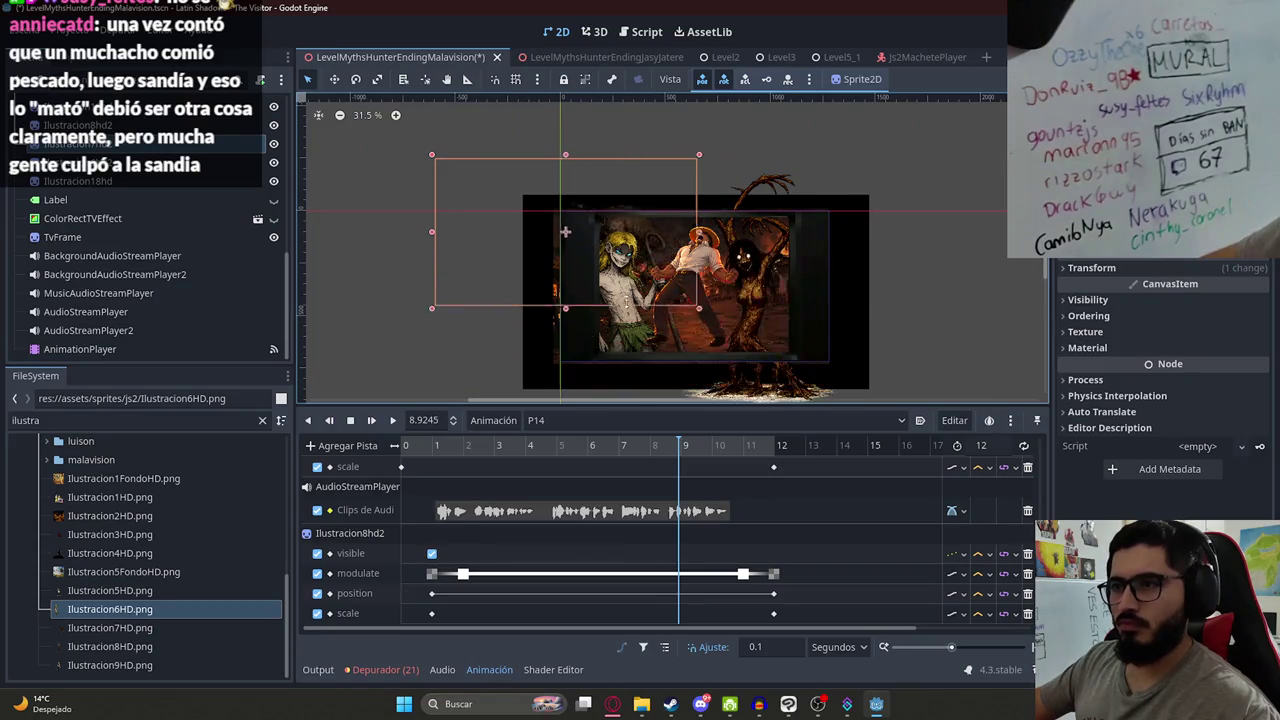
mouse_move(622, 231)
left_mouse_down()
mouse_move(731, 263)
mouse_move(800, 346)
mouse_move(750, 256)
mouse_move(818, 272)
left_mouse_up()
scroll(731, 263, "up", 3)
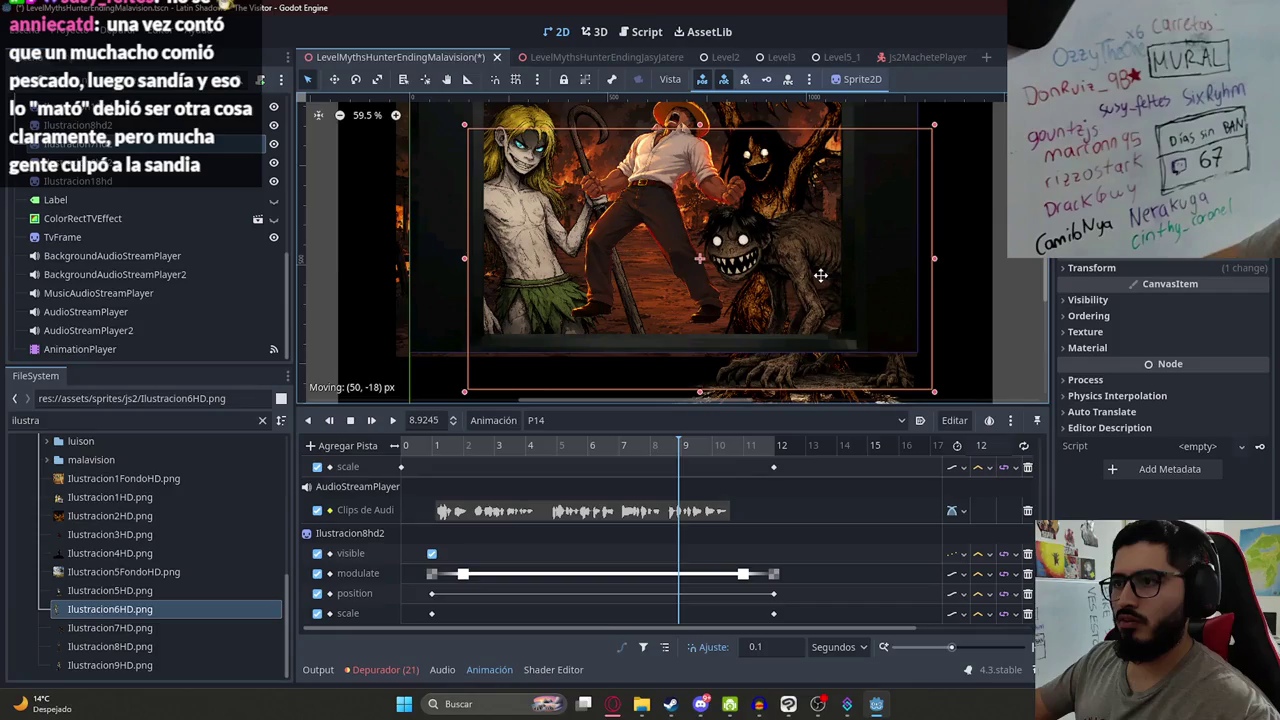
left_click_drag(556, 210, 568, 248)
scroll(534, 243, "down", 1)
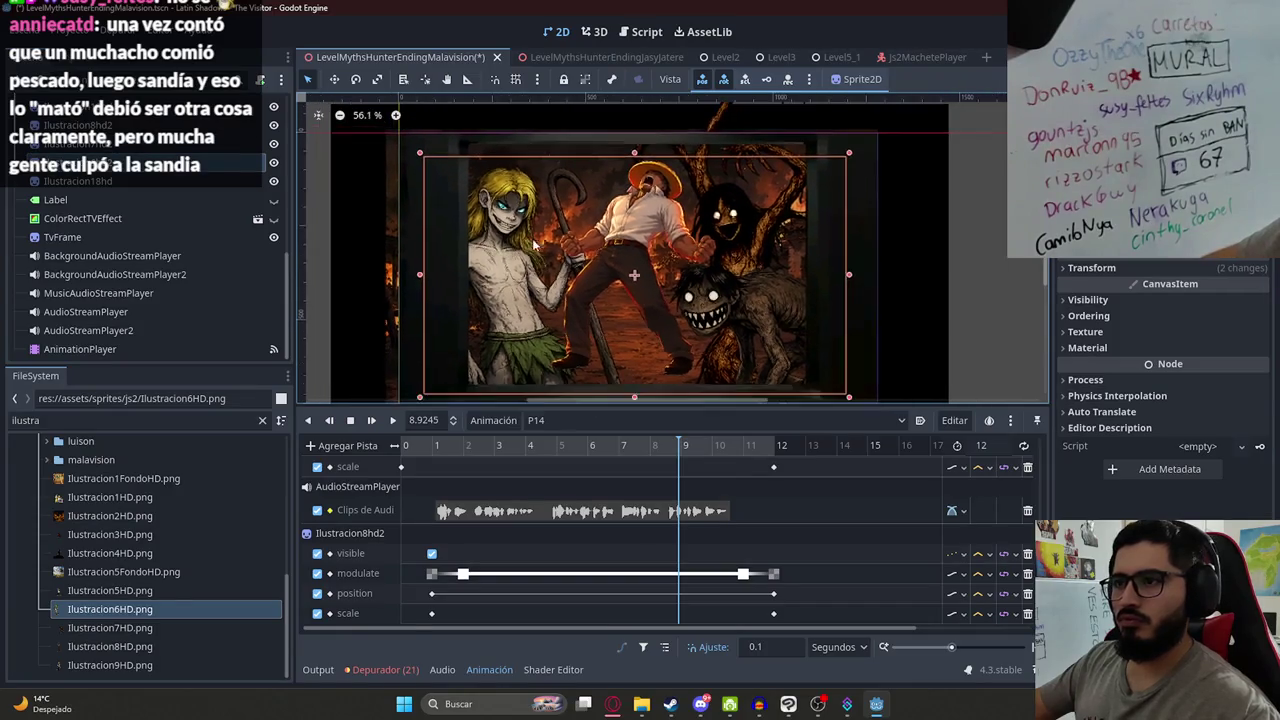
left_click_drag(759, 300, 743, 305)
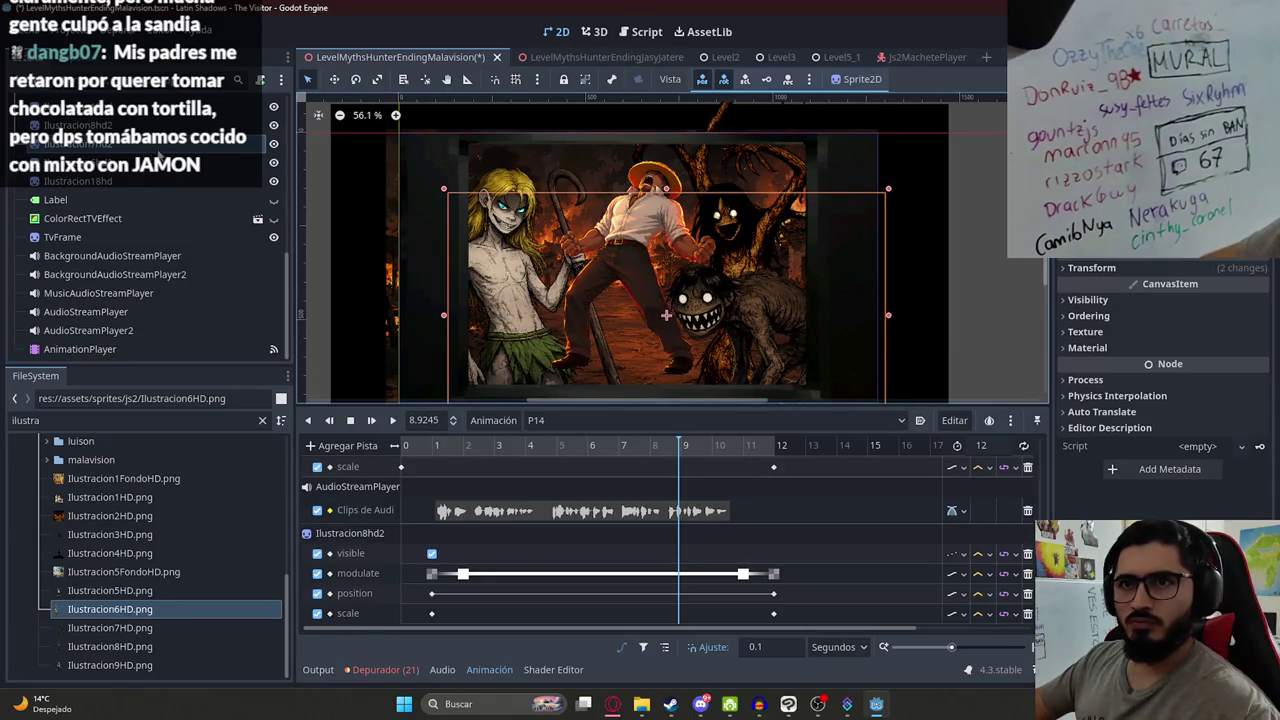
left_click(1088, 299)
- Hide the monster and blonde-boy sprites and create a Visible track for each
left_click(1200, 317)
left_click(1251, 317)
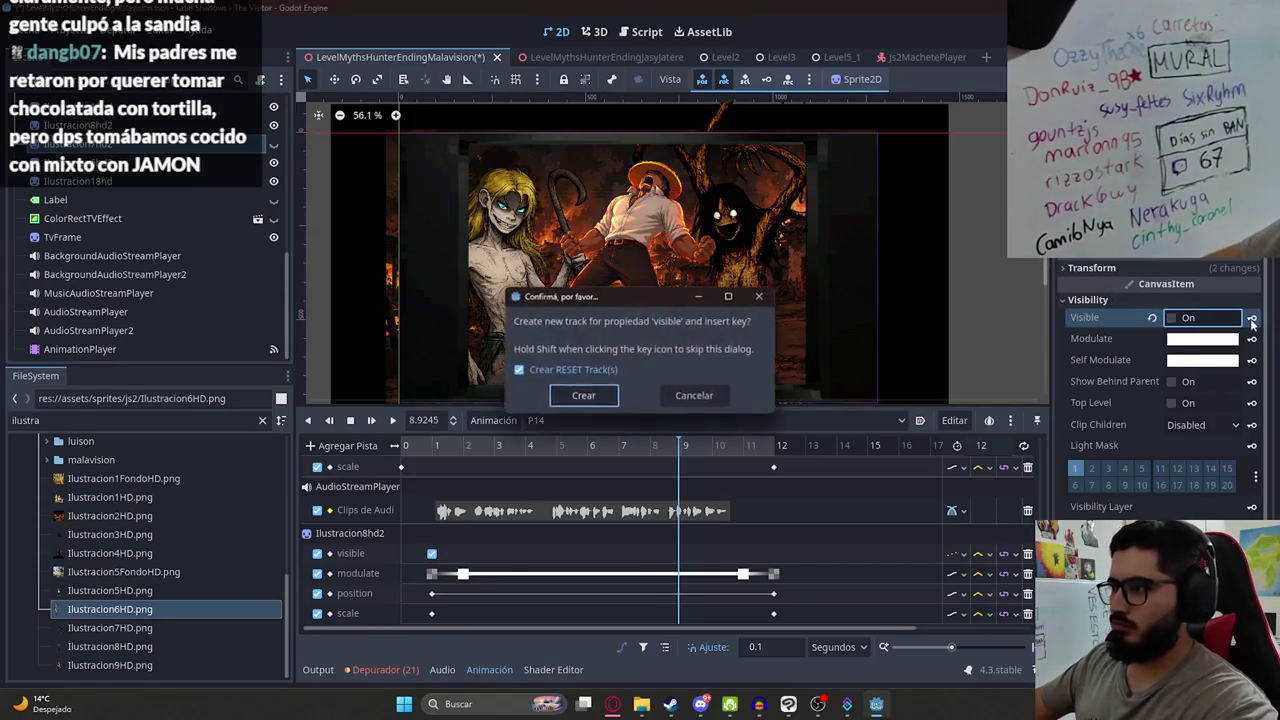
left_click(583, 395)
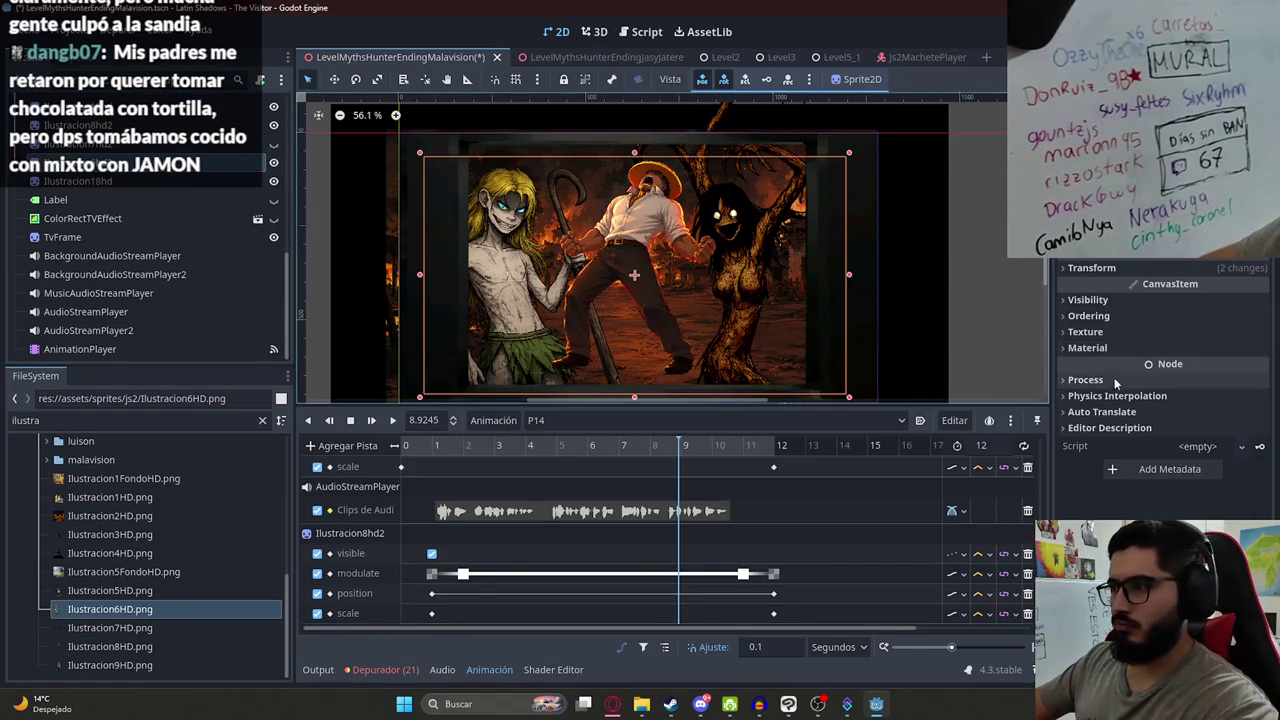
left_click(1180, 299)
left_click(1173, 318)
left_click(1251, 318)
key("Return")
left_click(1172, 318)
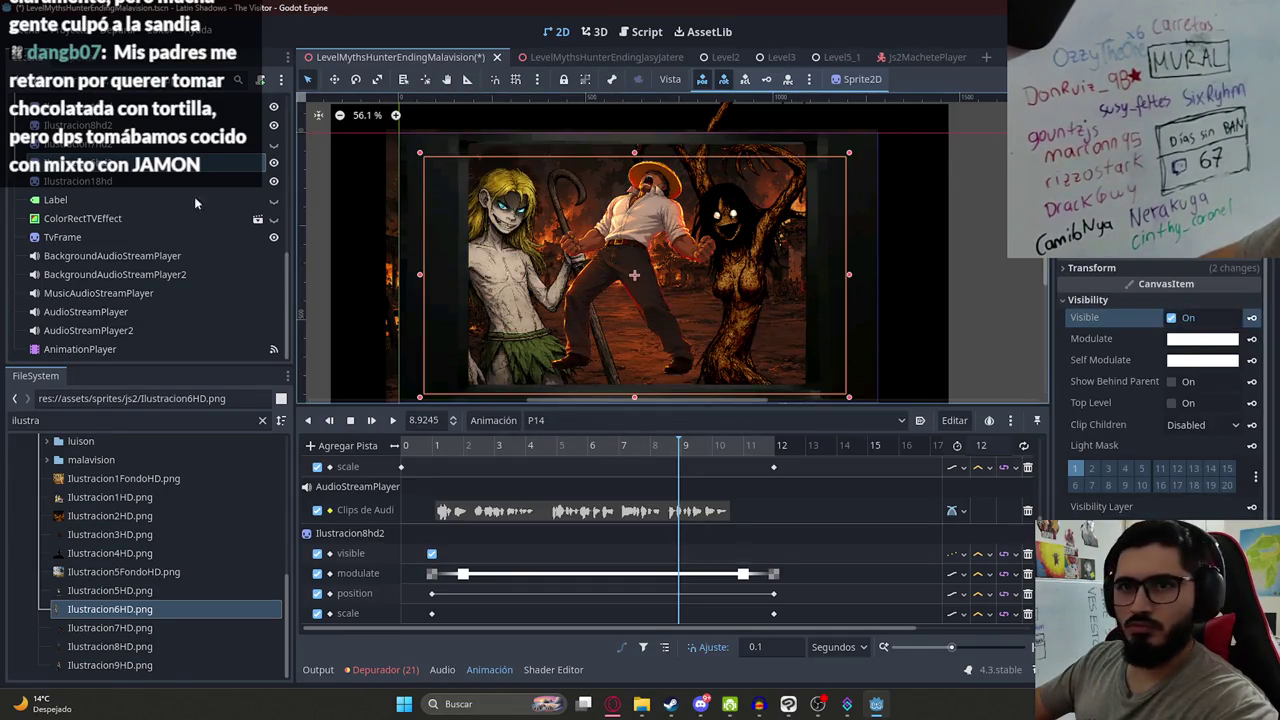
- Select Ilustracion18hd, then another illustration, and make the creature sprite visible again
left_click(152, 184)
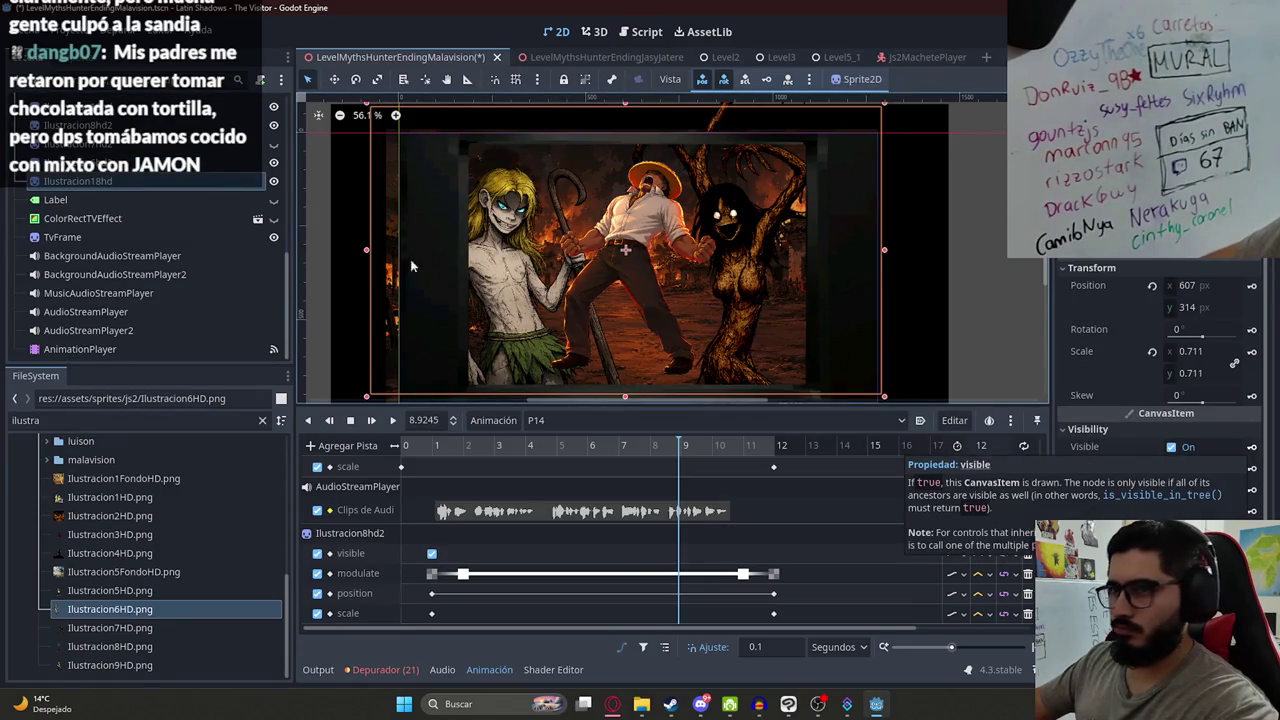
left_click(920, 264)
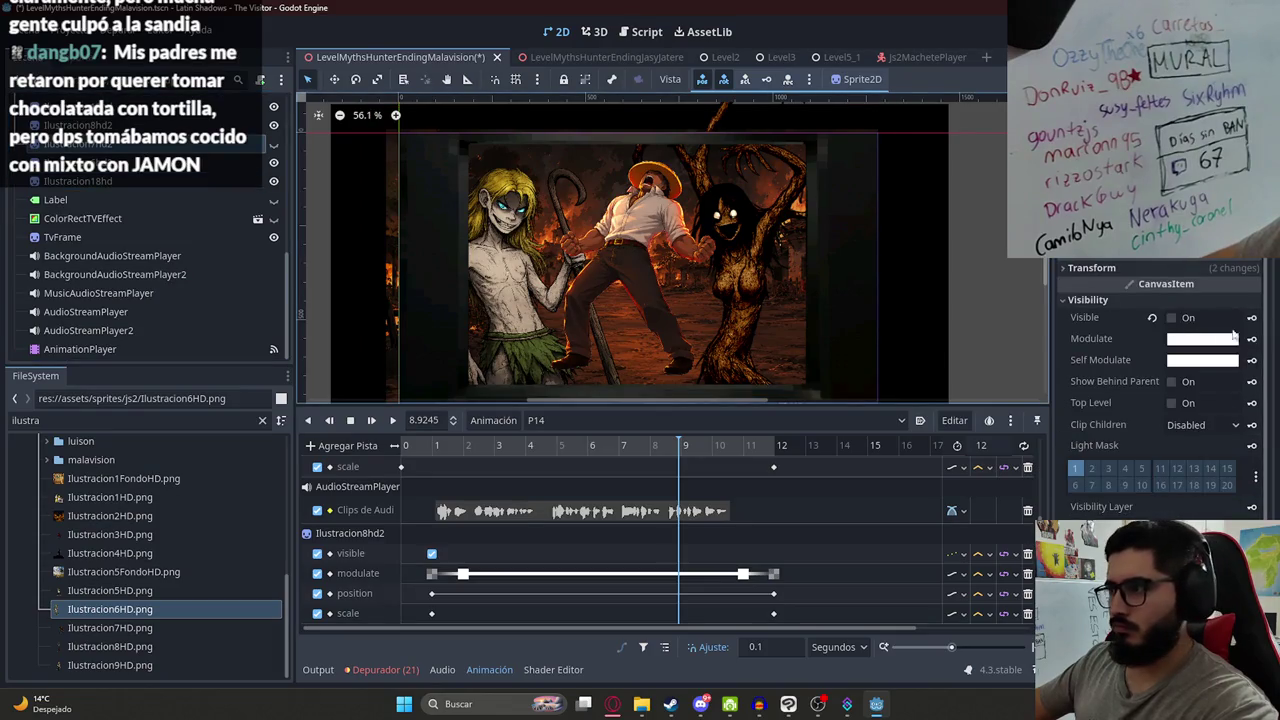
left_click(1172, 317)
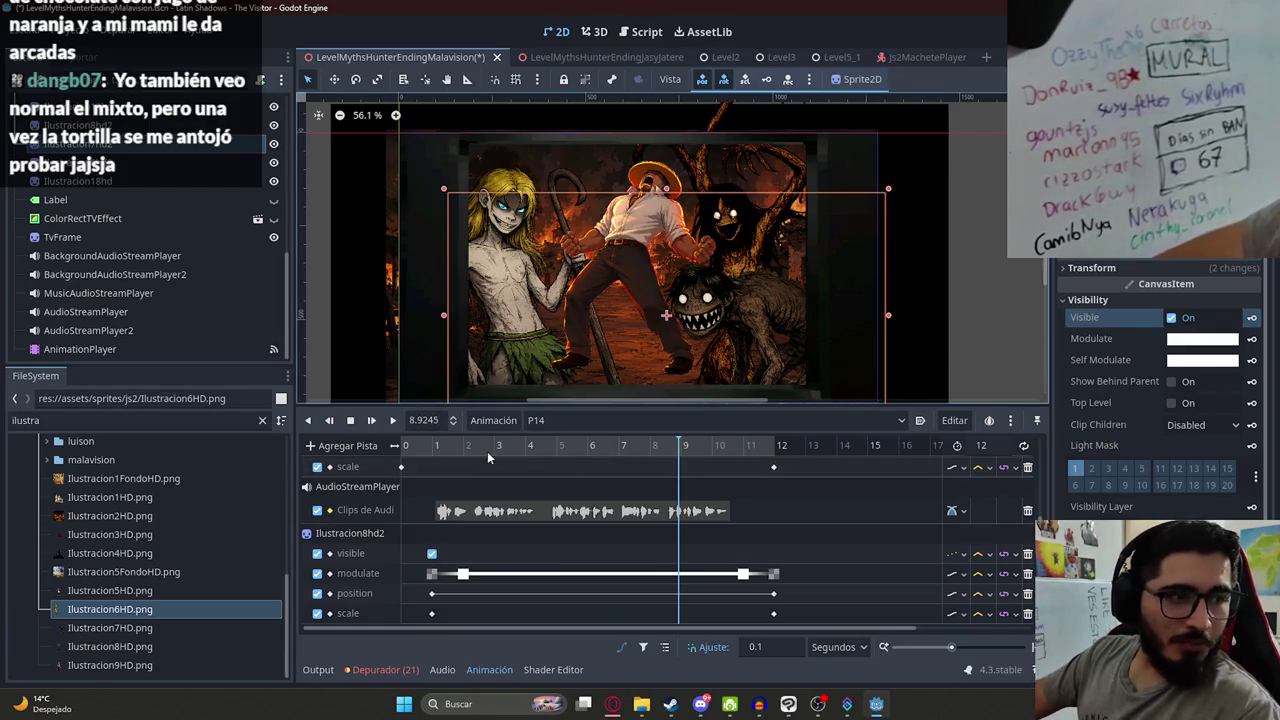
mouse_move(465, 446)
left_mouse_down()
mouse_move(771, 446)
mouse_move(400, 447)
left_mouse_up()
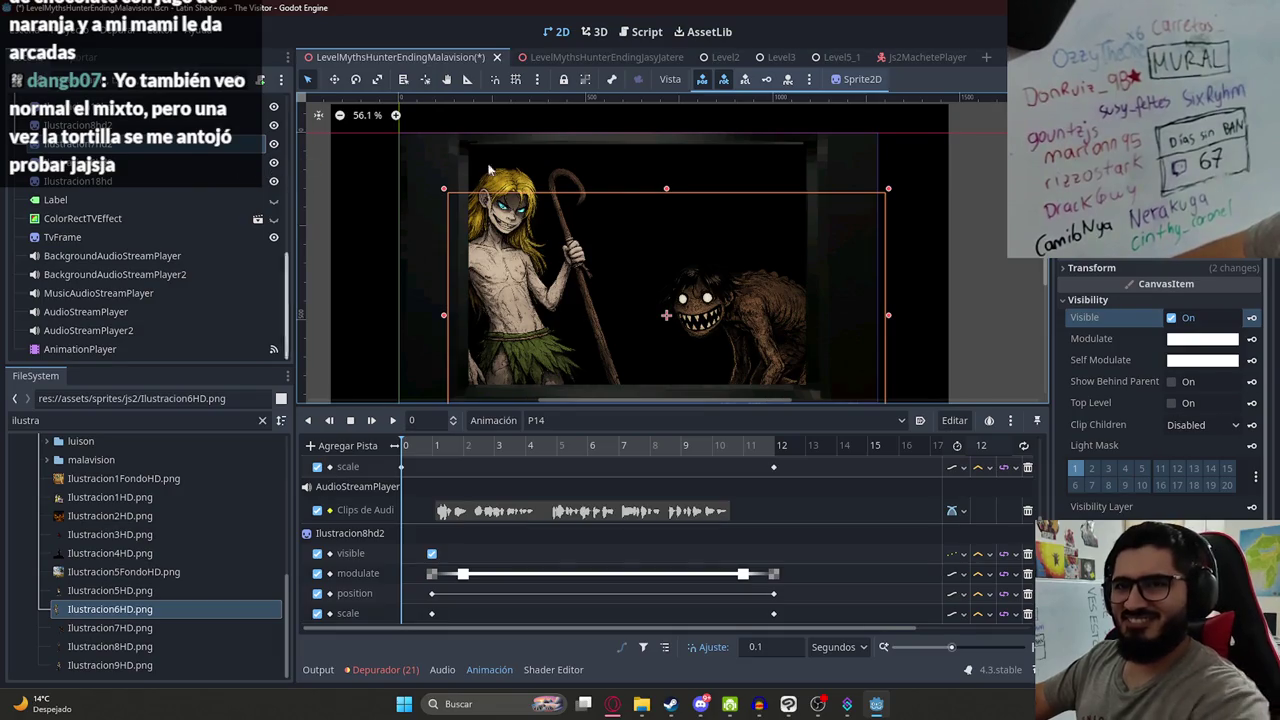
- Hide the creature sprite and scrub the cutscene around the 10-second mark
left_click(1238, 318)
left_click(1170, 318)
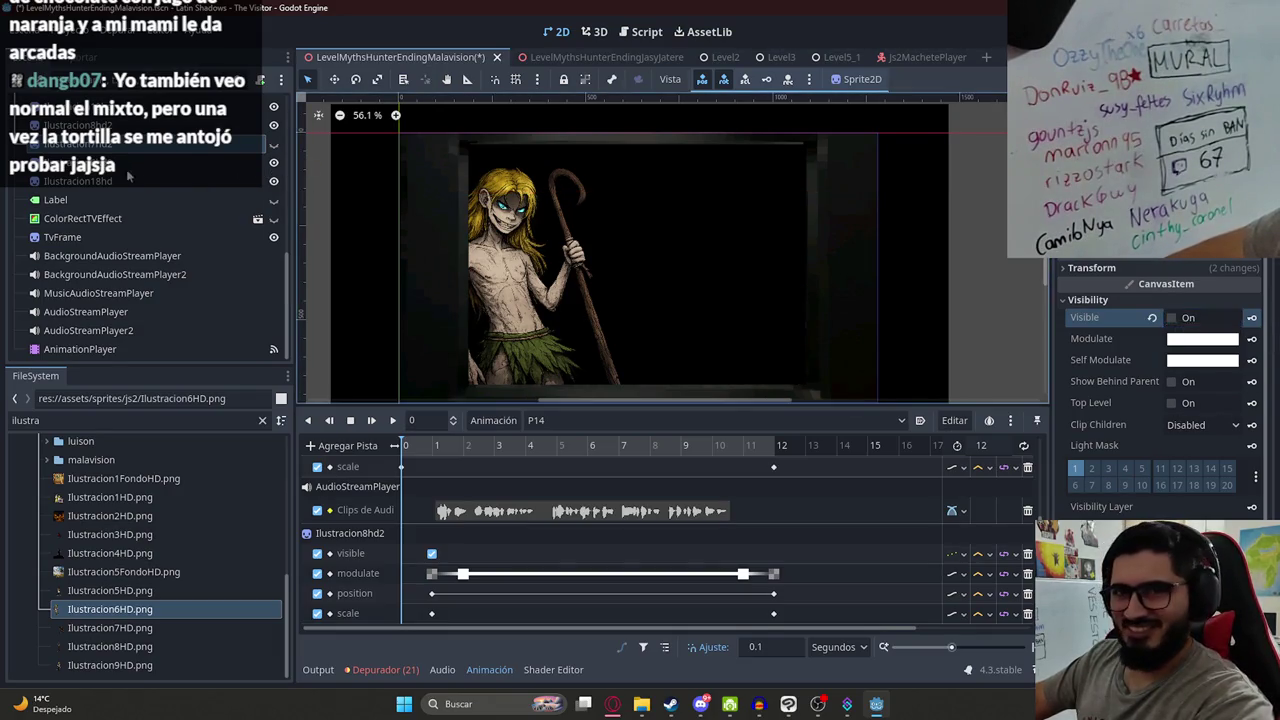
left_click(1169, 318)
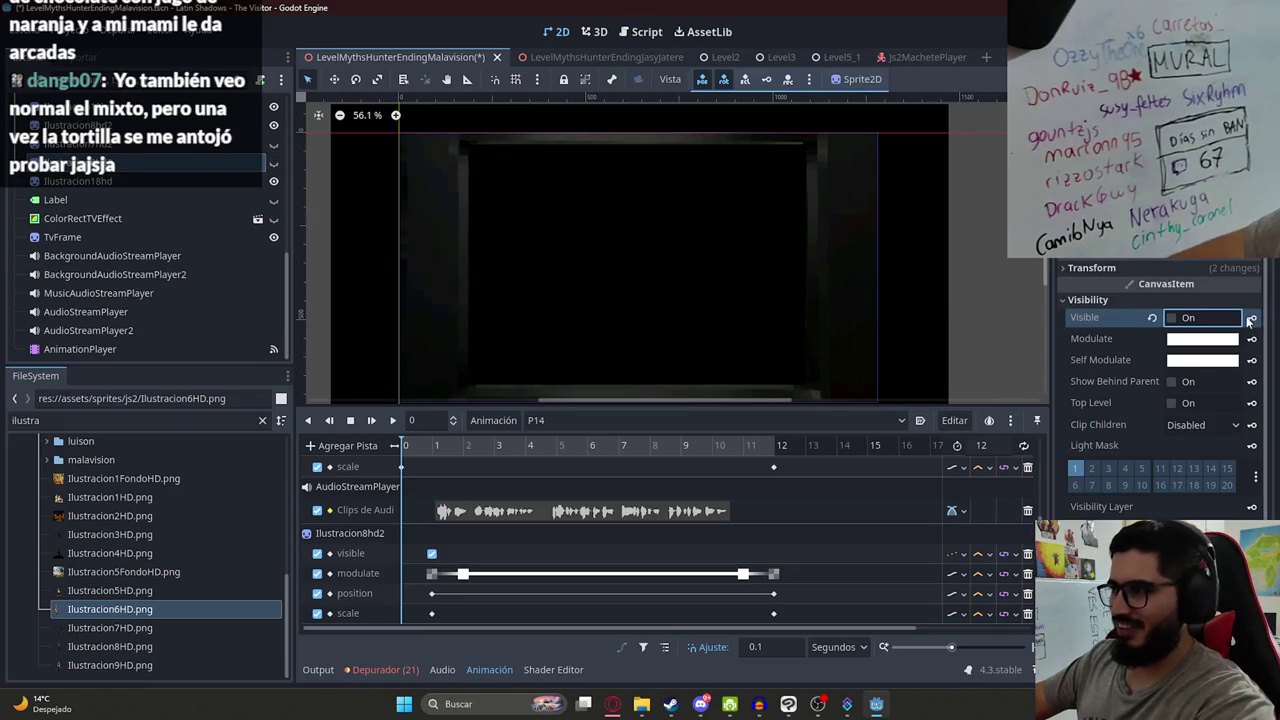
mouse_move(416, 448)
left_mouse_down()
mouse_move(727, 448)
mouse_move(613, 448)
left_mouse_up()
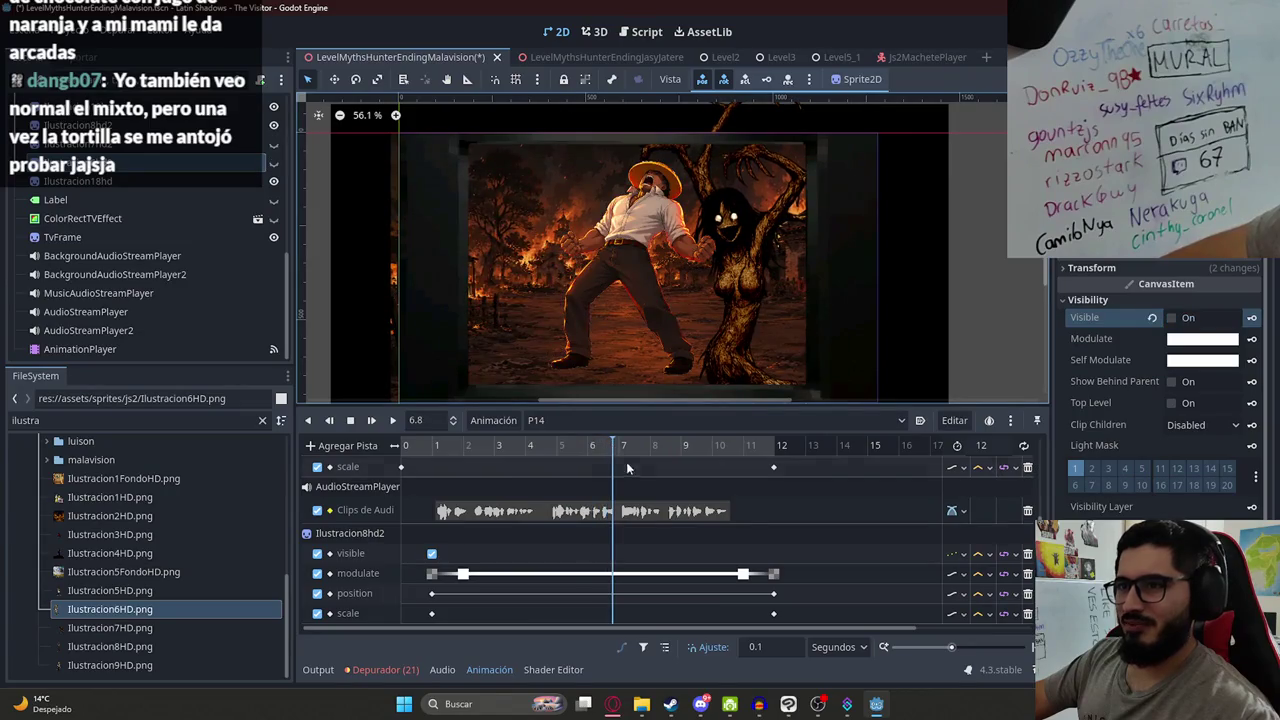
- Snap the Ilustracion7hd2 and Ilustracion6hd2 visibility keyframes to exactly 9 seconds
scroll(630, 490, "down", 1)
scroll(643, 535, "down", 2)
left_click(681, 450)
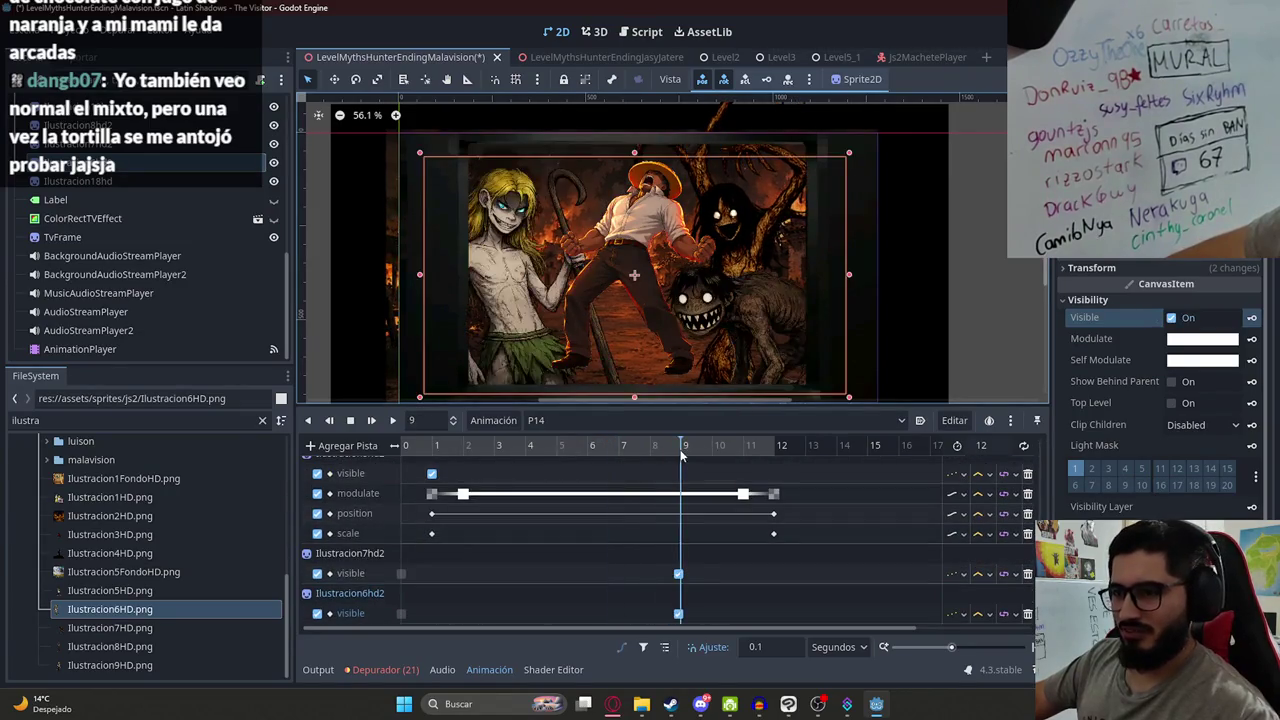
left_click(678, 573)
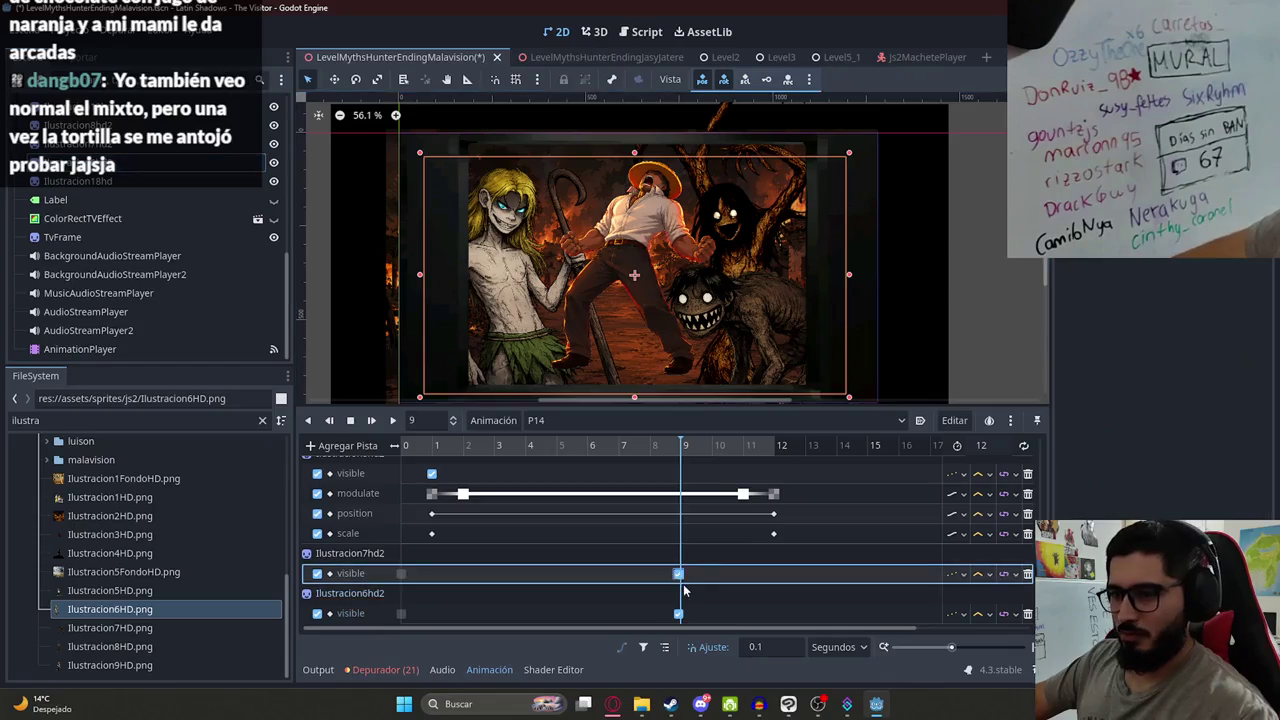
left_click_drag(679, 575, 681, 575)
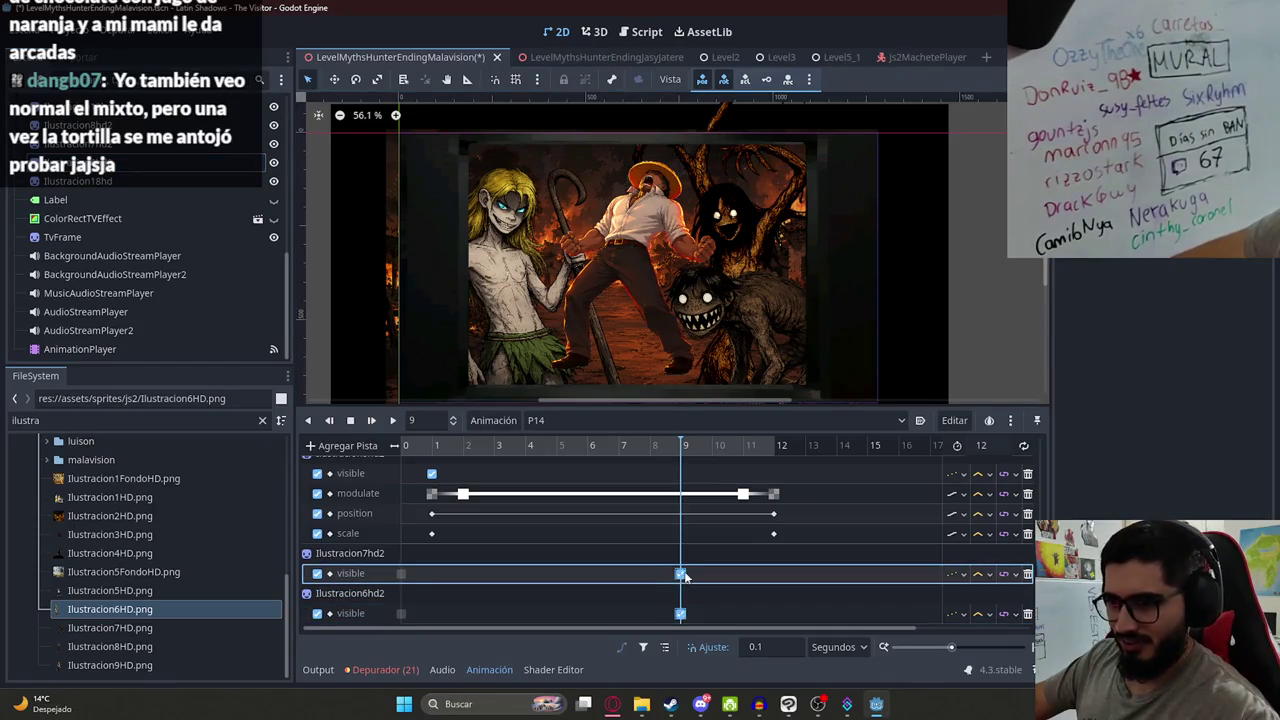
left_click(720, 360)
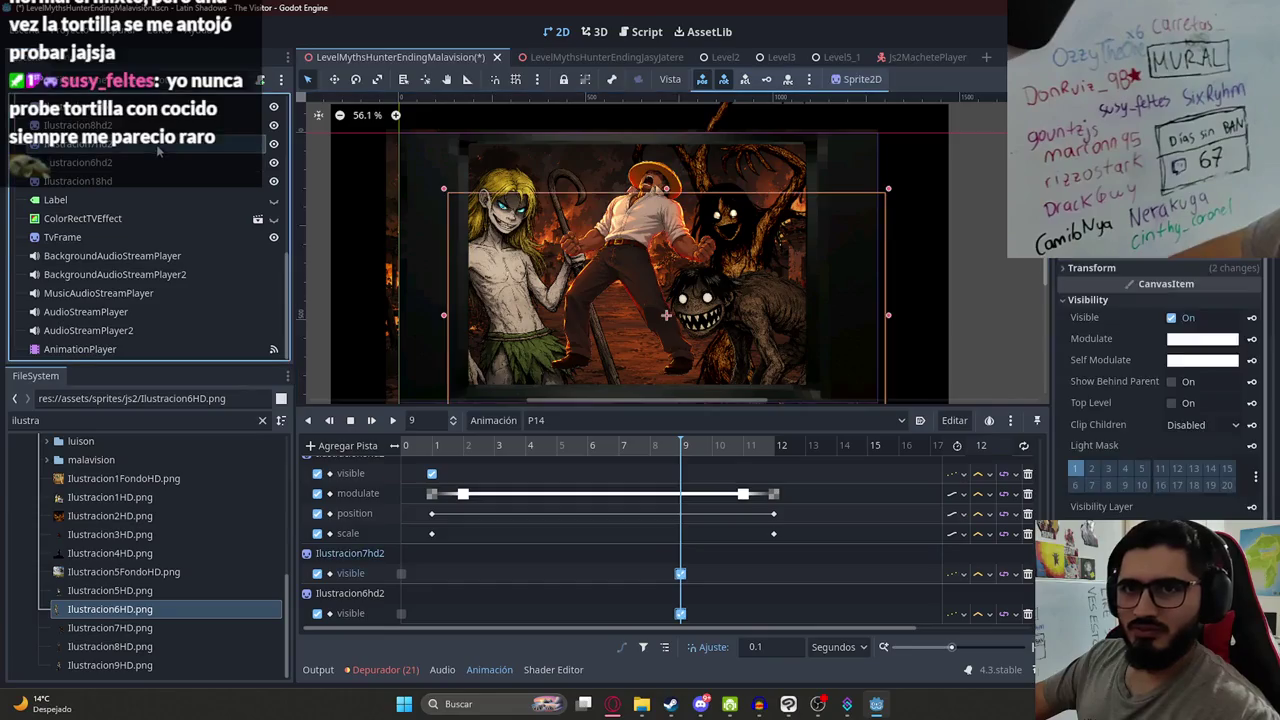
- Key transparent Modulate at 9 s for Ilustracion6hd2 and Ilustracion7hd2
left_click(1225, 338)
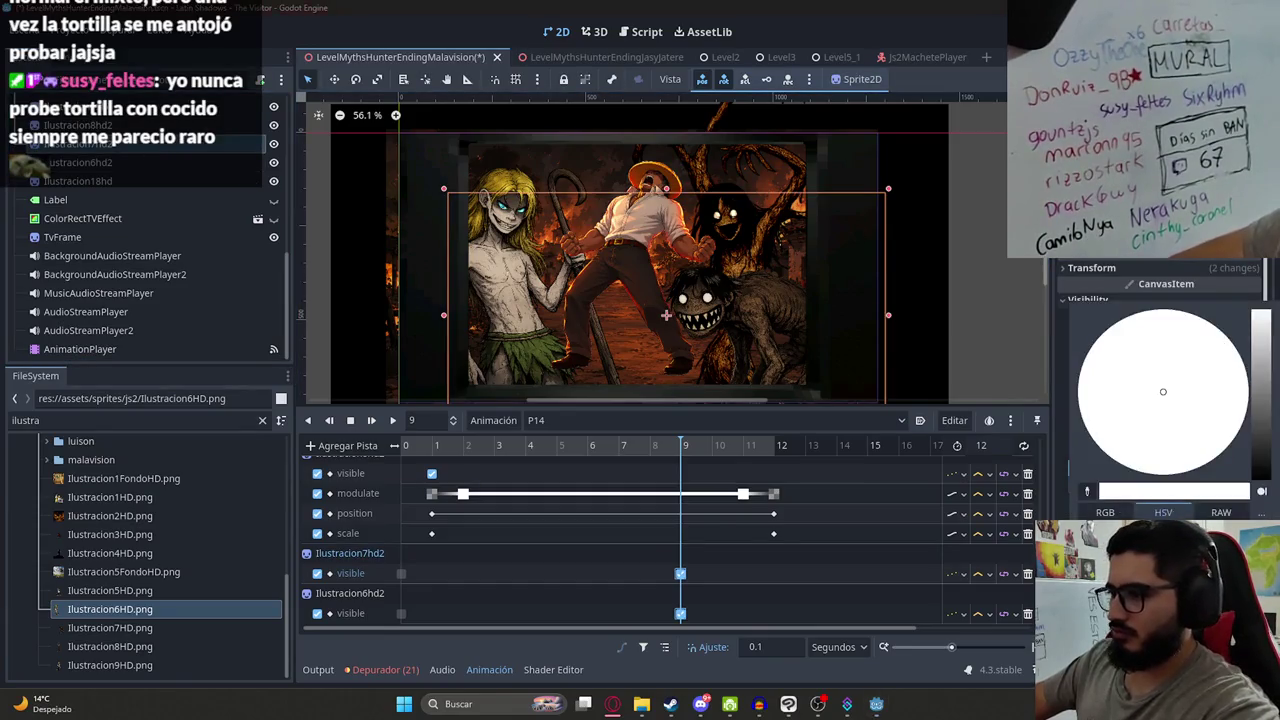
left_click(438, 377)
left_click(438, 377)
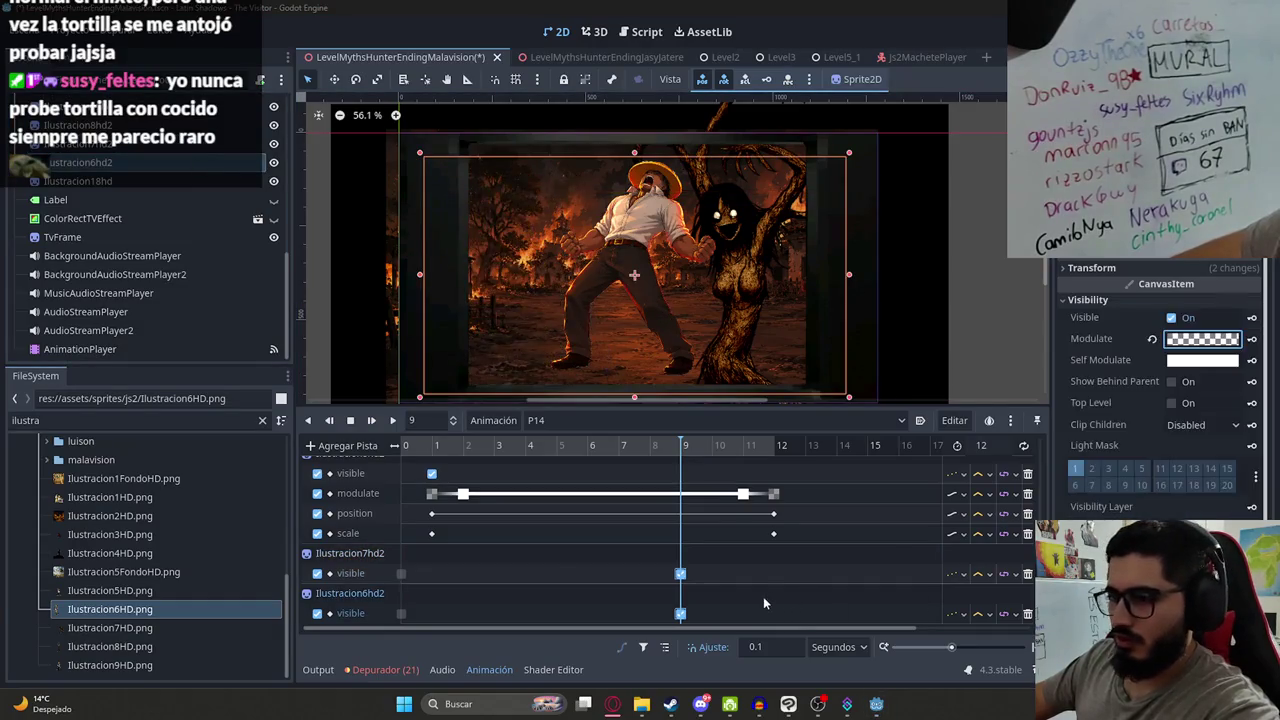
left_click(1251, 340)
key("Return")
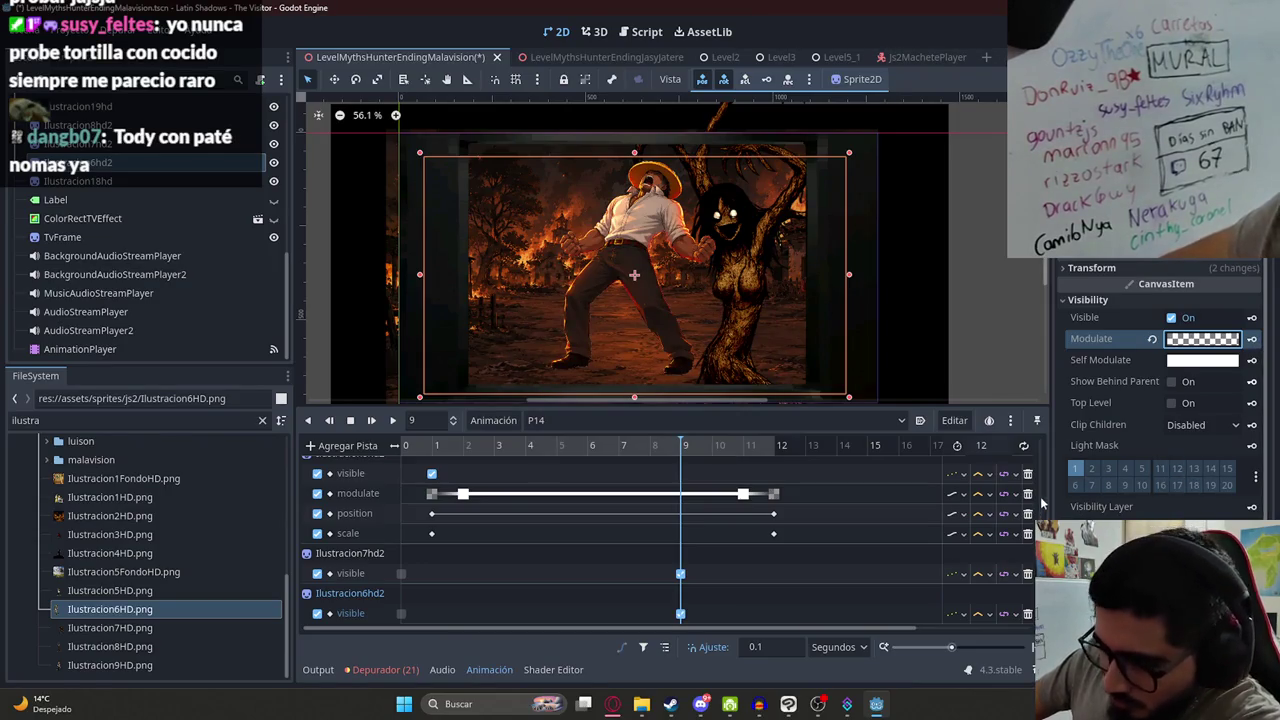
left_click(155, 146)
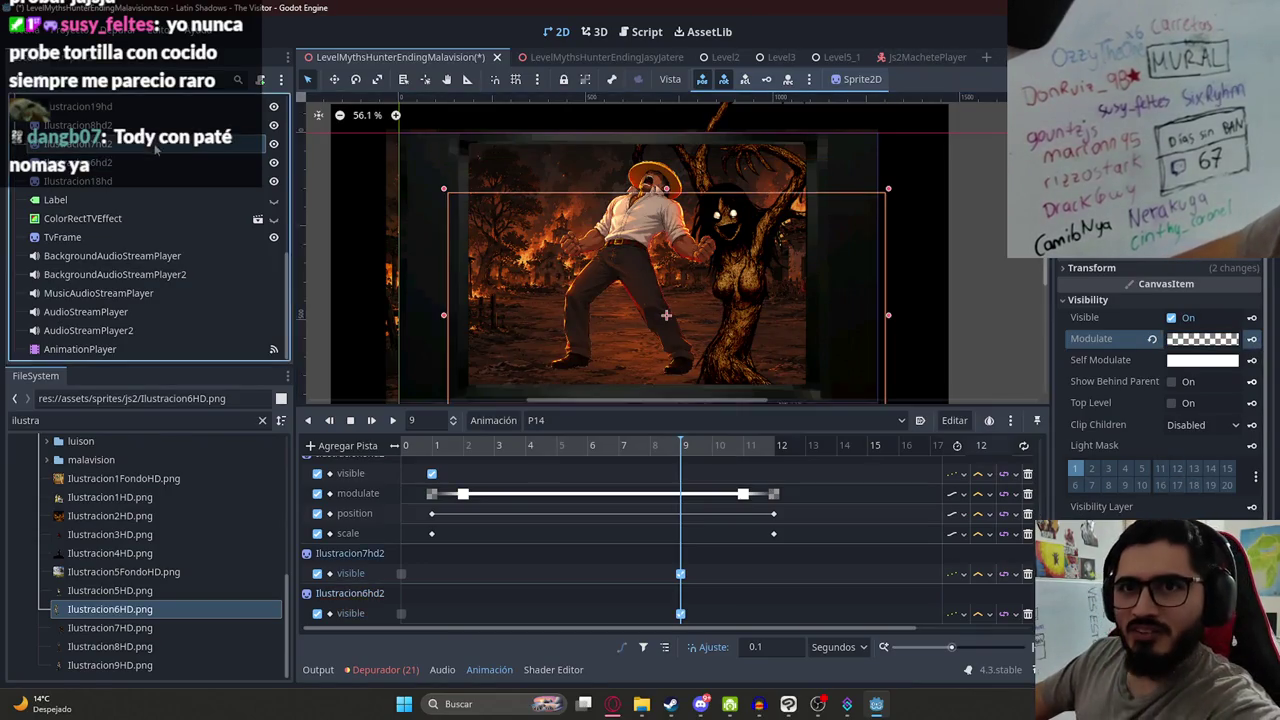
left_click(1251, 340)
left_click(584, 395)
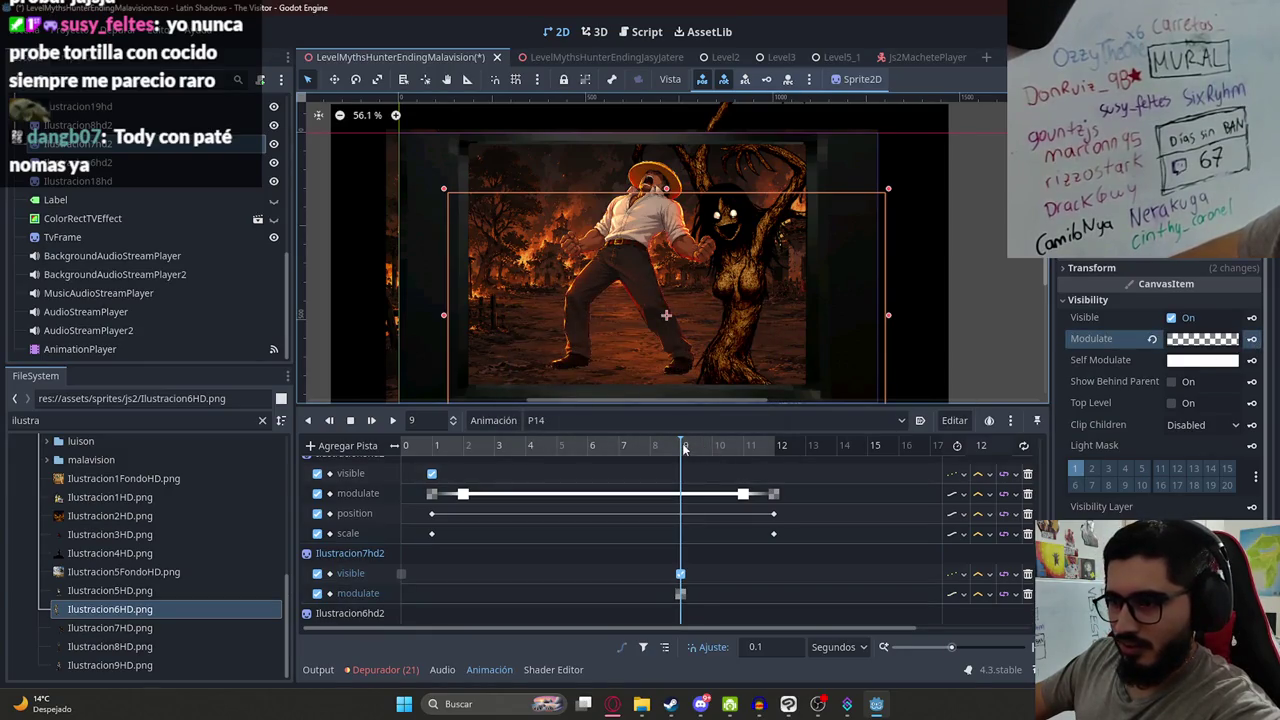
- At 10 s, reset Modulate to opaque white and key it for both sprites
scroll(710, 565, "down", 2)
left_click(717, 457)
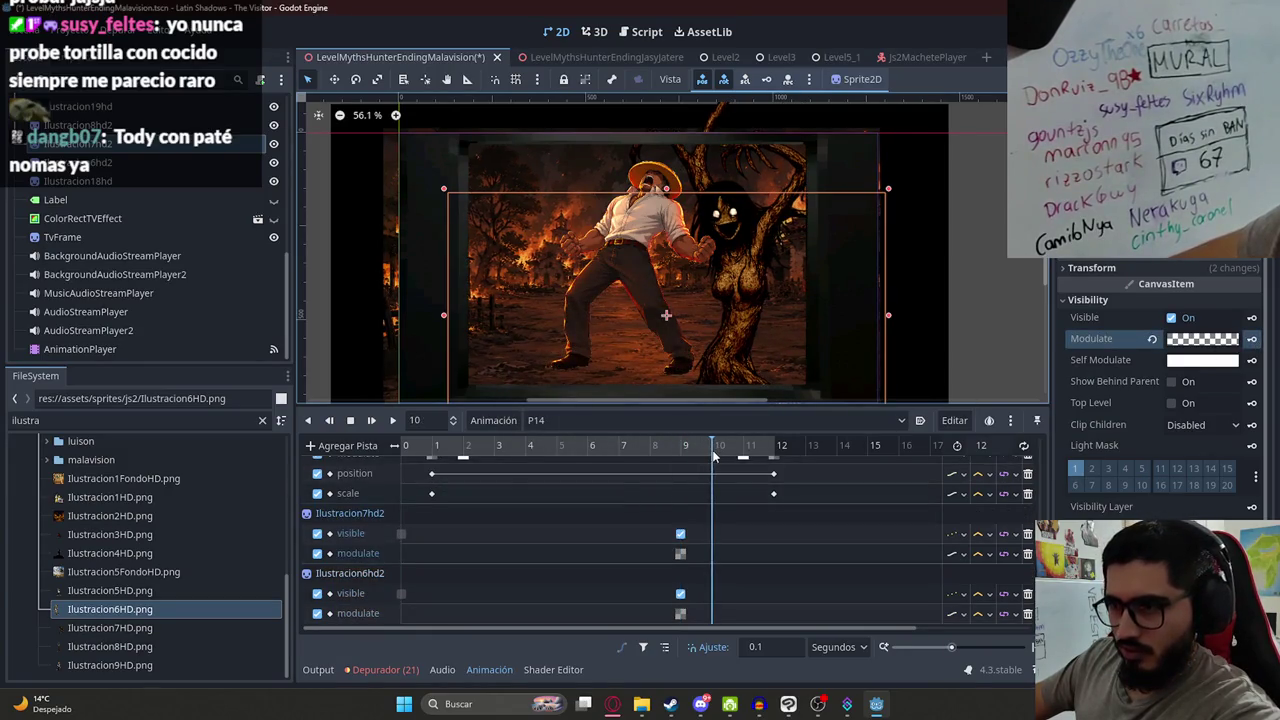
left_click(1152, 339)
left_click(1251, 339)
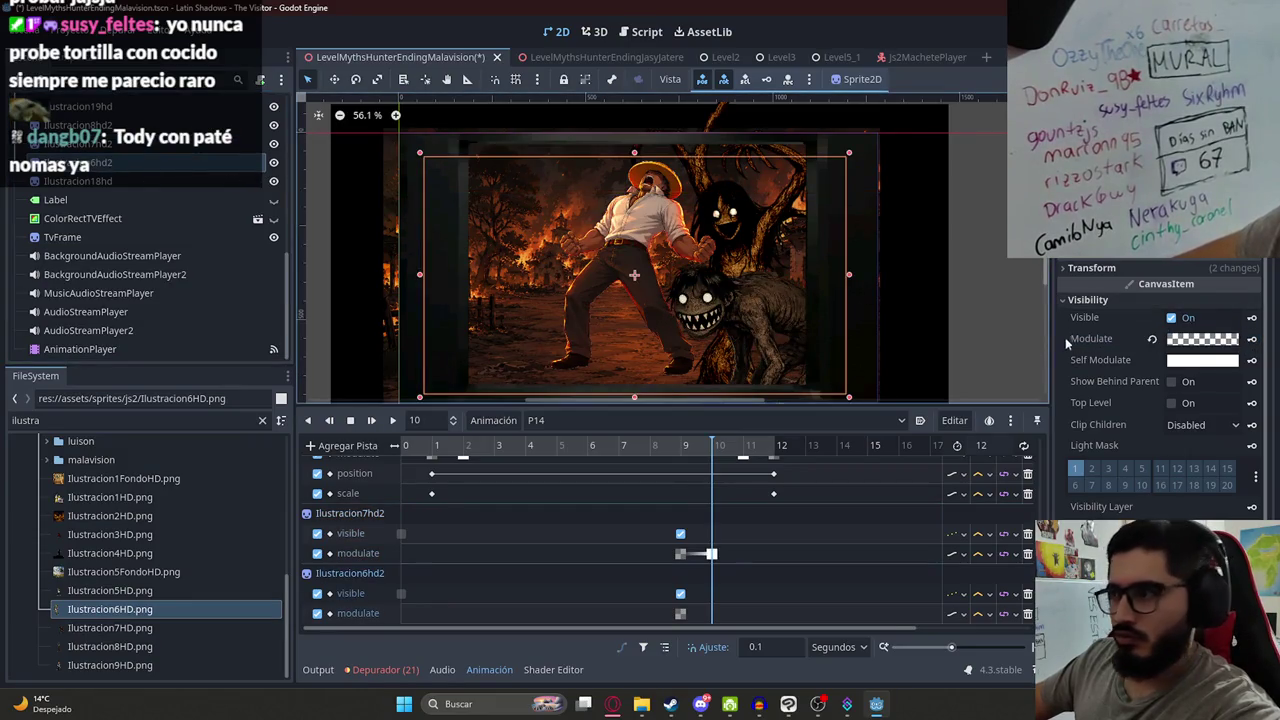
left_click(1251, 339)
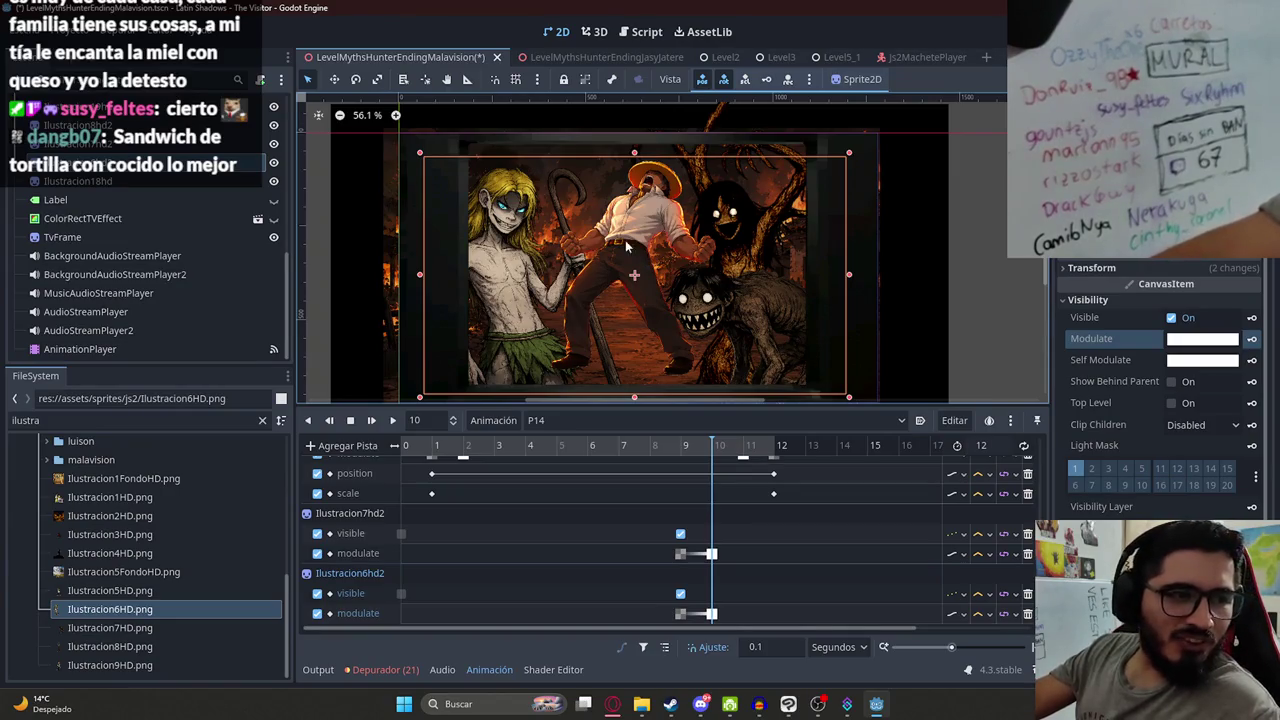
- Key Ilustracion7hd2's Position and Scale at 9 seconds
mouse_move(674, 451)
left_mouse_down()
mouse_move(704, 458)
mouse_move(681, 452)
left_mouse_up()
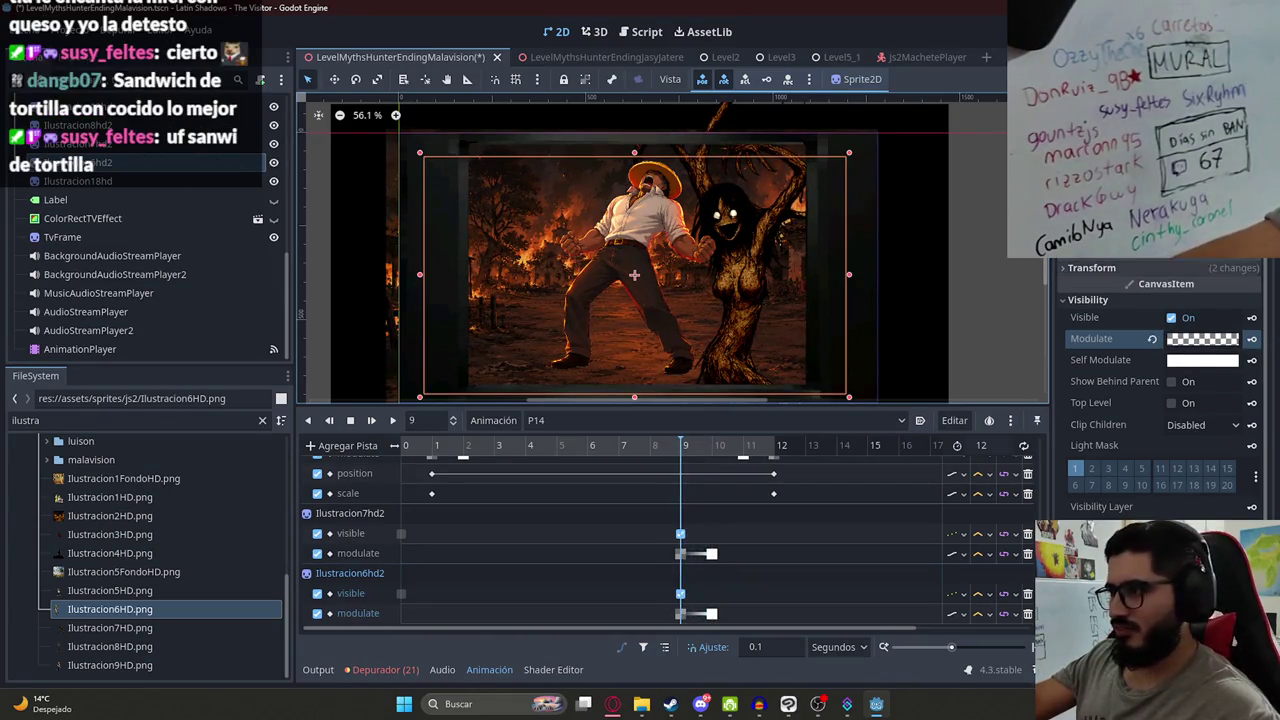
left_click(1091, 267)
left_click(1251, 286)
key("Return")
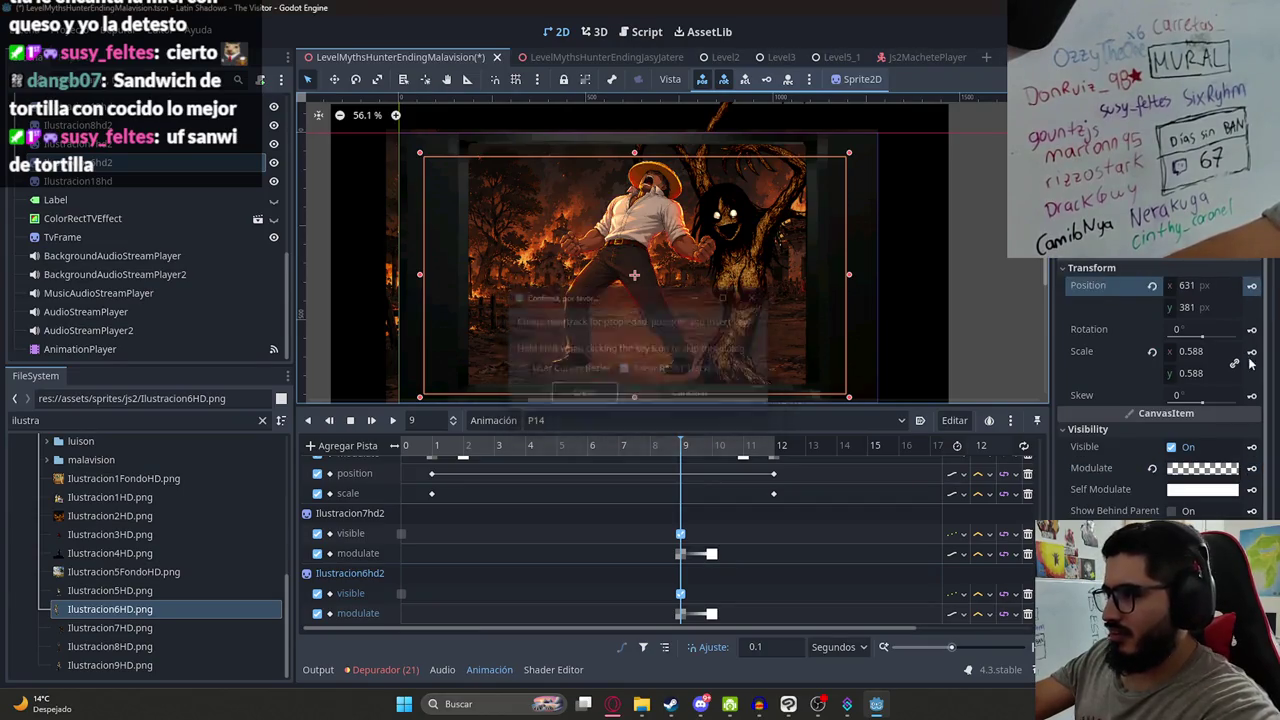
left_click(1251, 351)
key("Return")
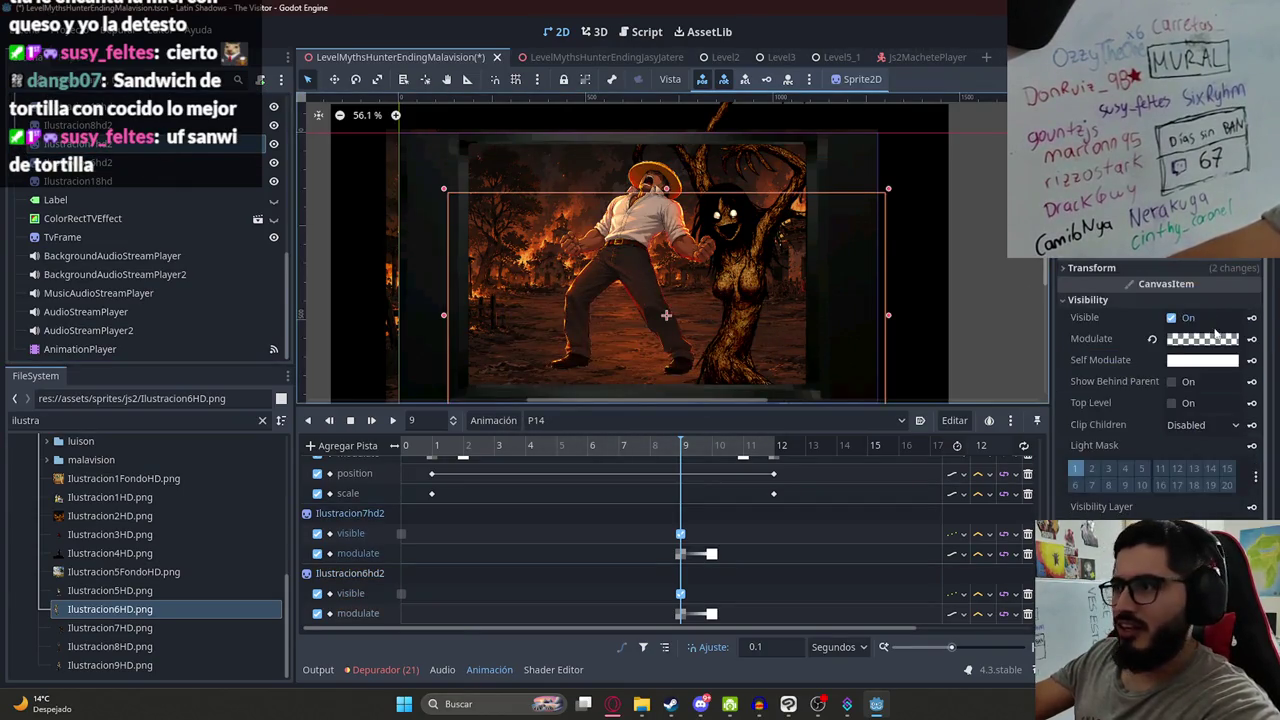
left_click(1091, 267)
left_click(1251, 286)
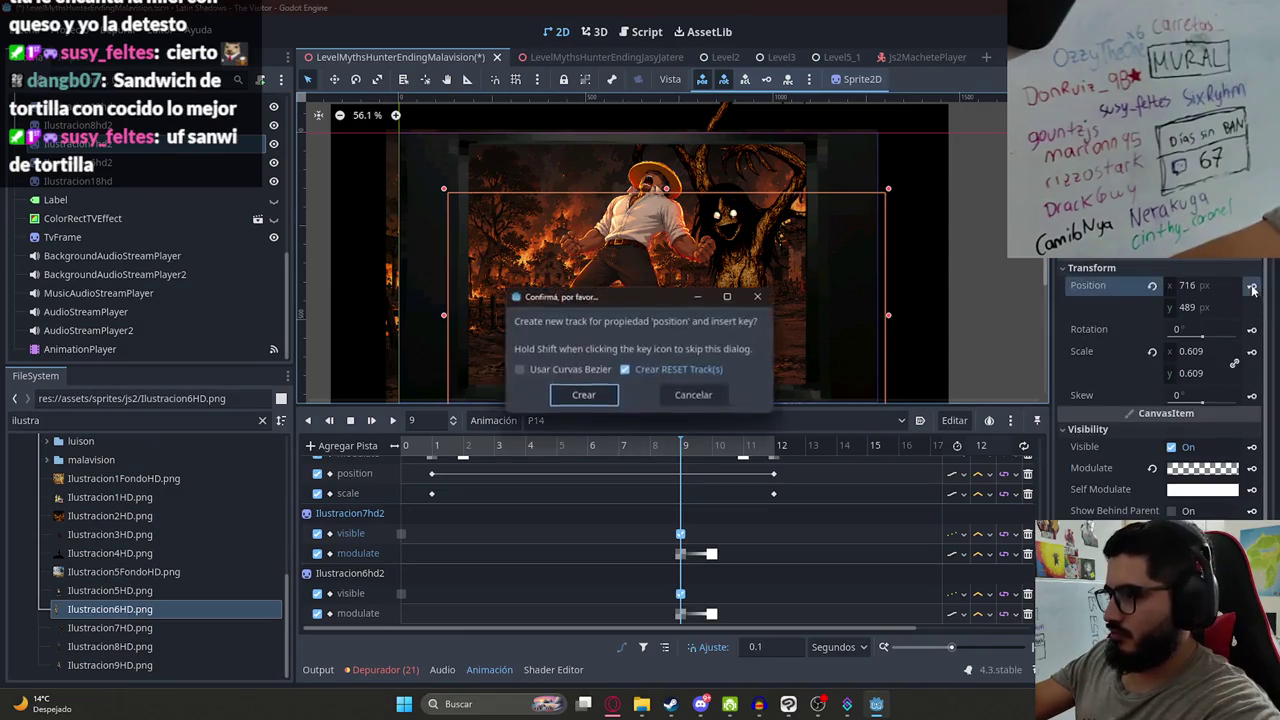
key("Return")
left_click(1251, 351)
key("Return")
- At 12 s, shift Ilustracion7hd2, key its position, and set scale to 0.673 at 699, 379
left_click(776, 448)
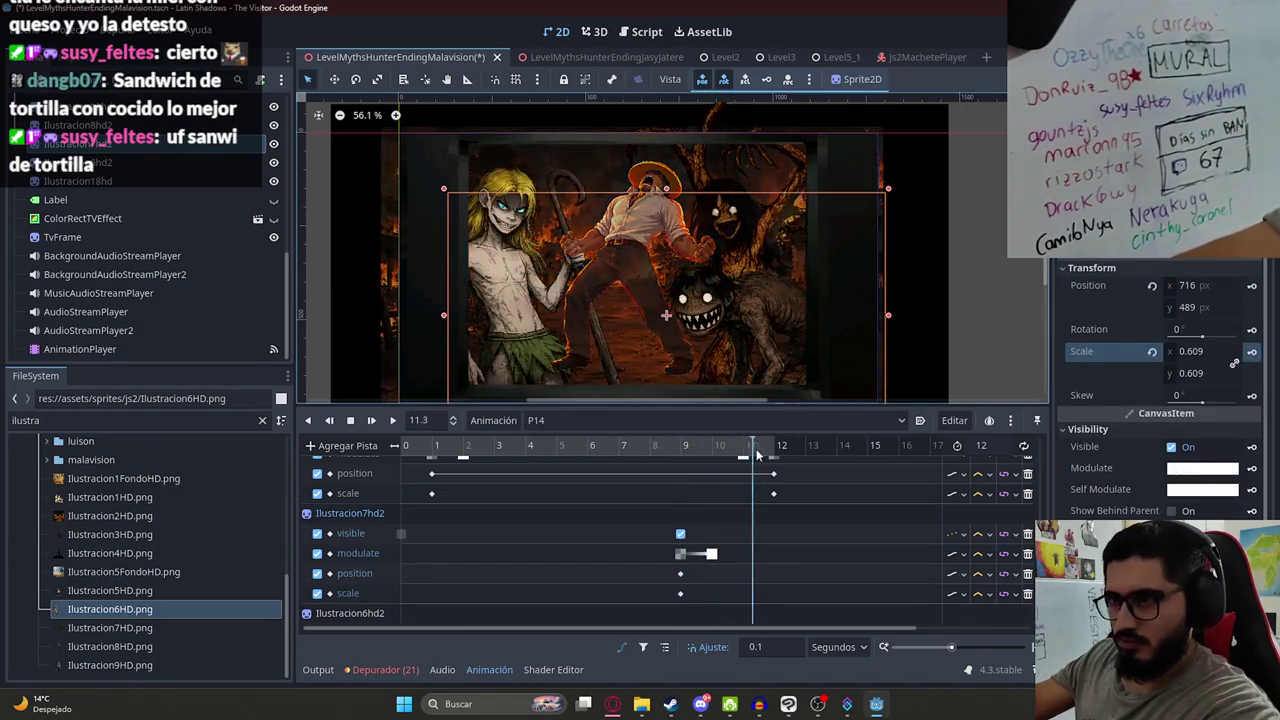
left_click_drag(1197, 355, 1225, 355)
left_click_drag(768, 292, 745, 287)
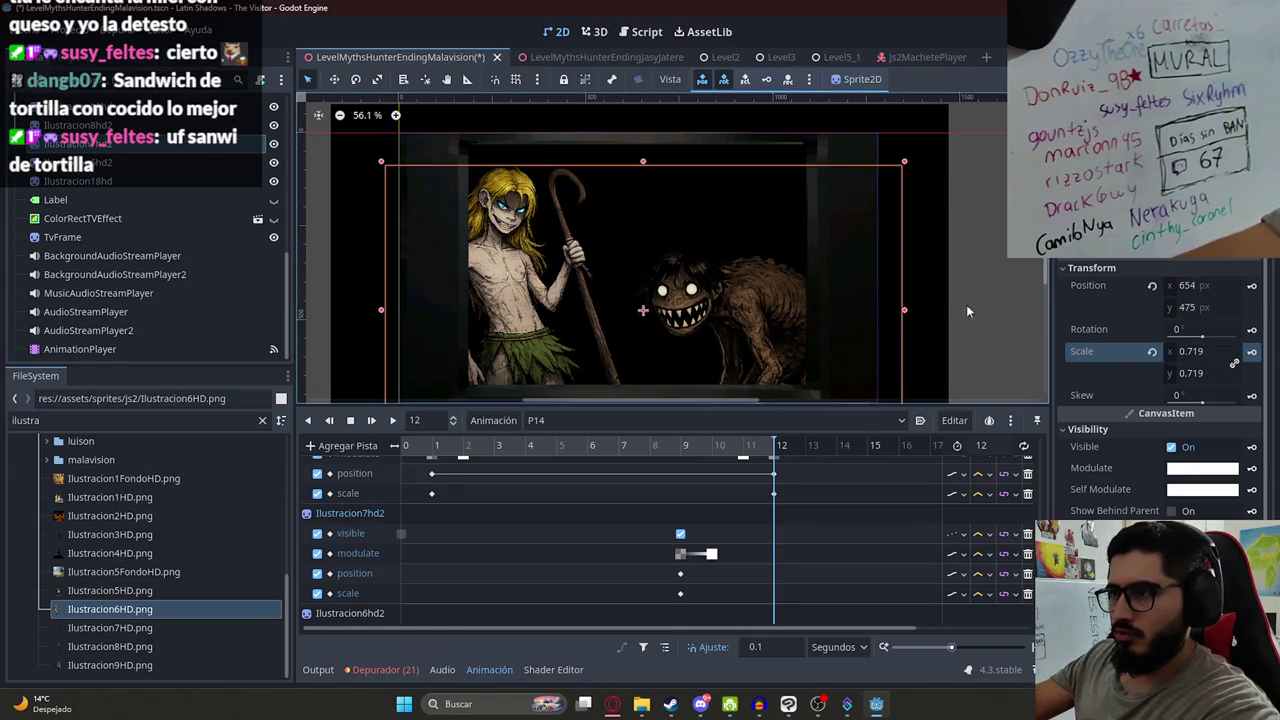
left_click(1252, 286)
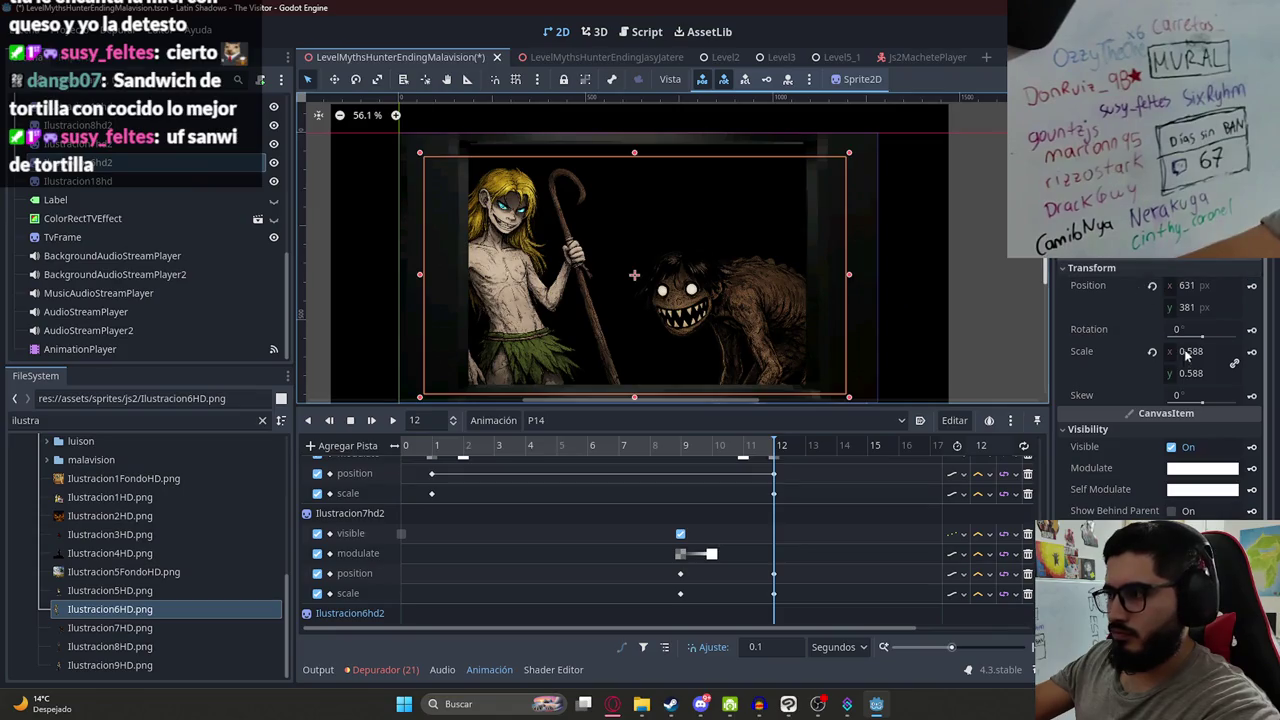
left_click_drag(1190, 351, 1128, 344)
left_click_drag(503, 300, 655, 305)
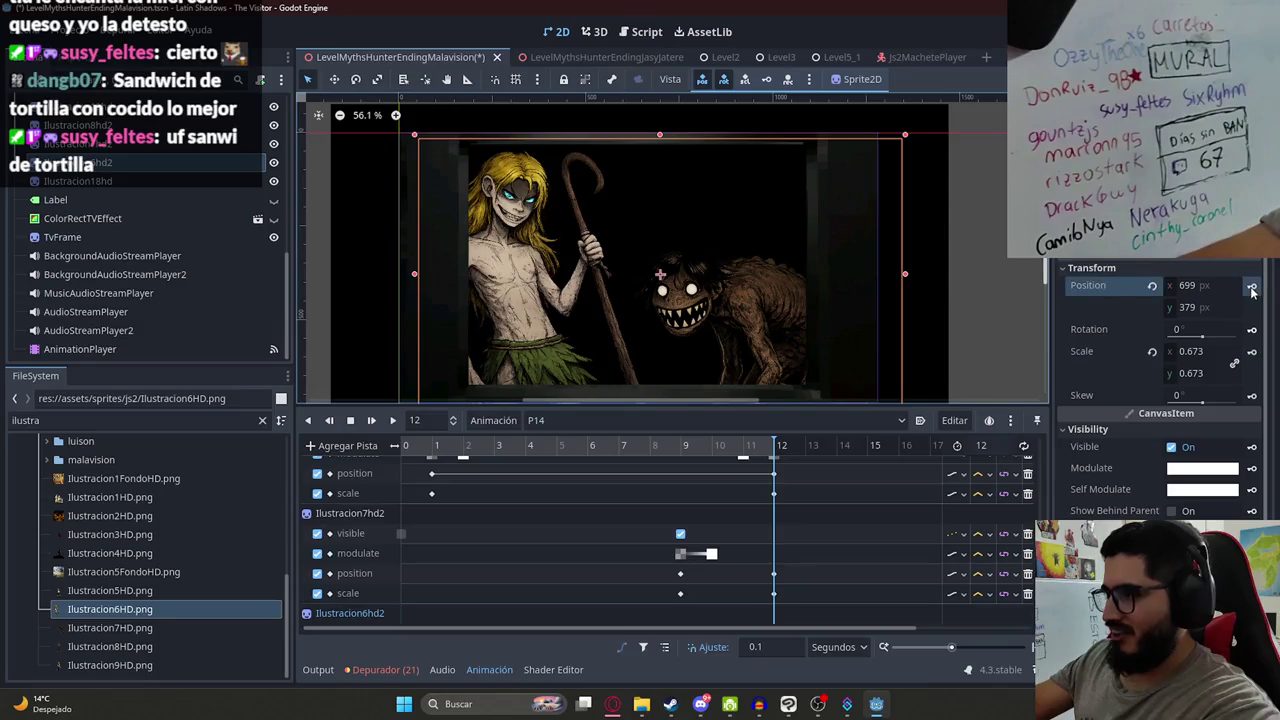
left_click(743, 448)
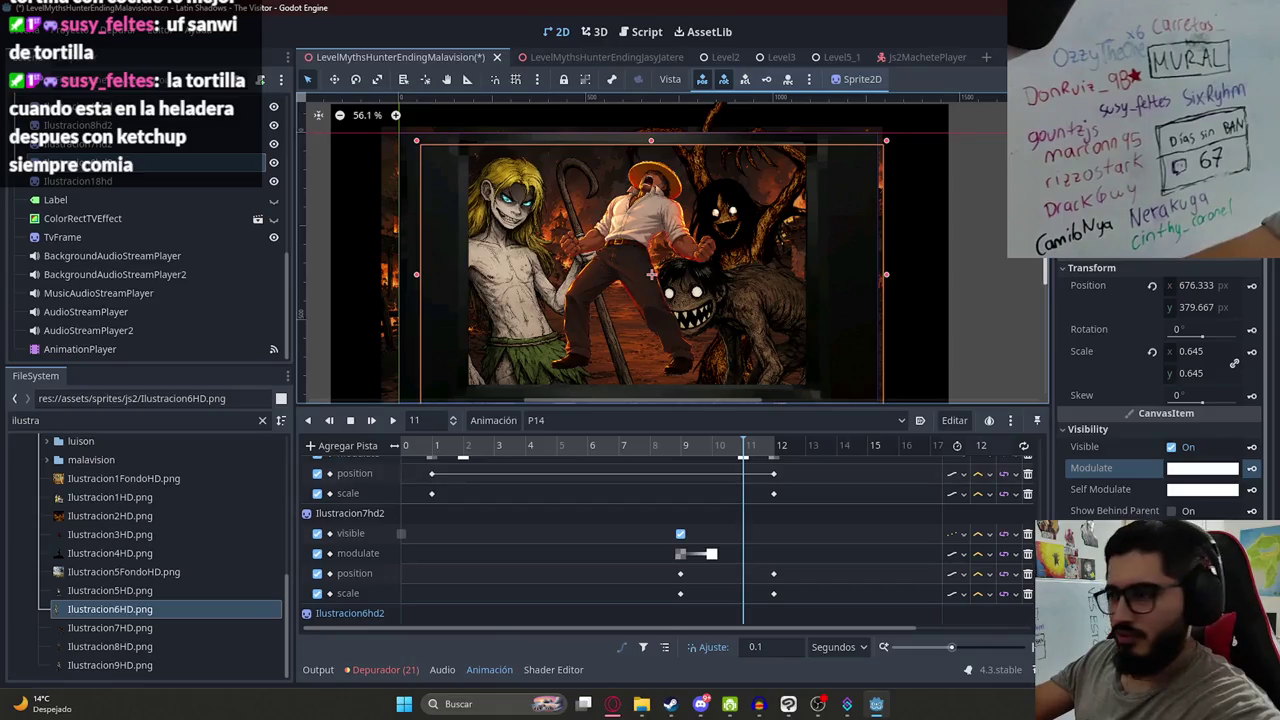
- Make the first illustration's Modulate fully transparent at frame 12
left_click(774, 446)
left_click(1189, 472)
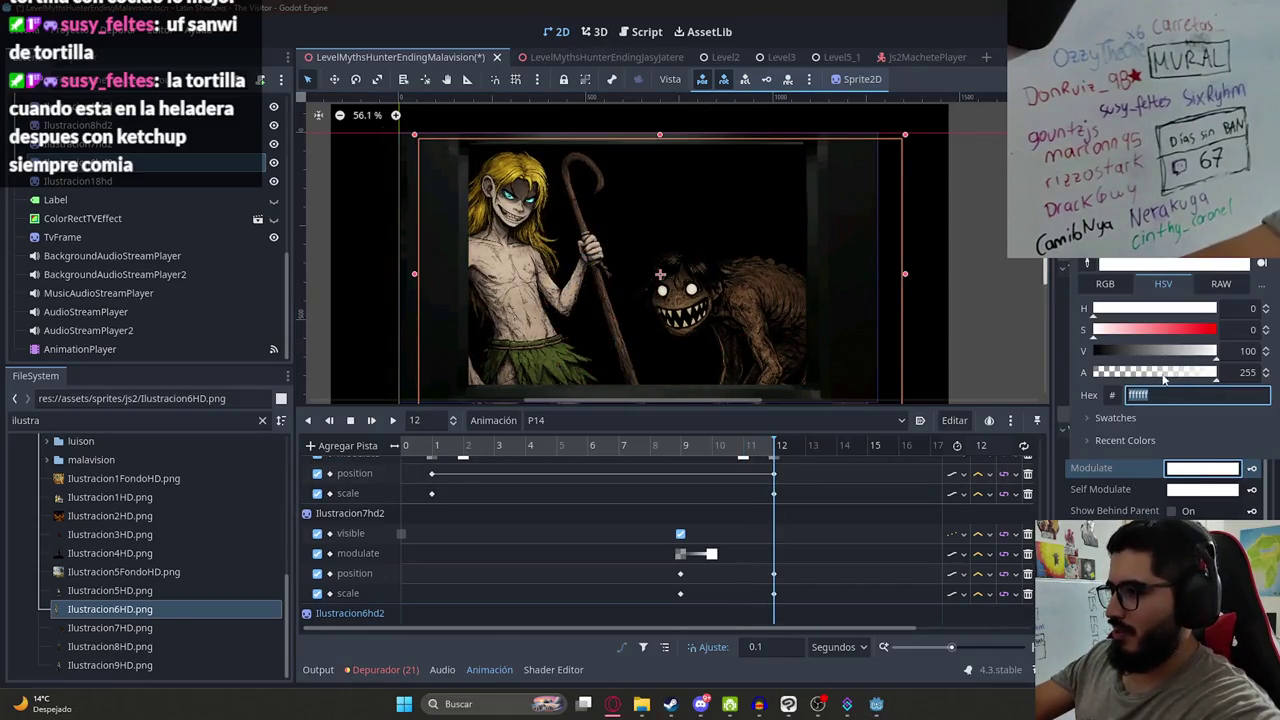
left_click_drag(1163, 378, 1087, 460)
left_click(1247, 473)
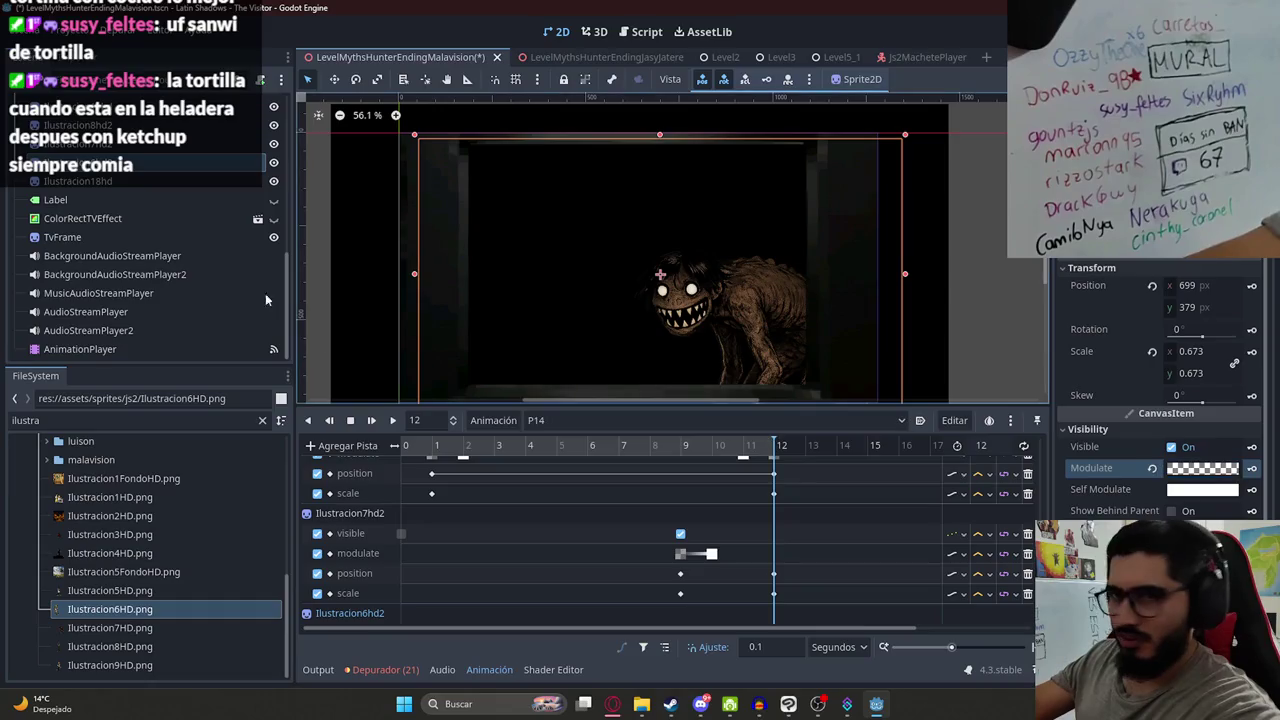
left_click(745, 442)
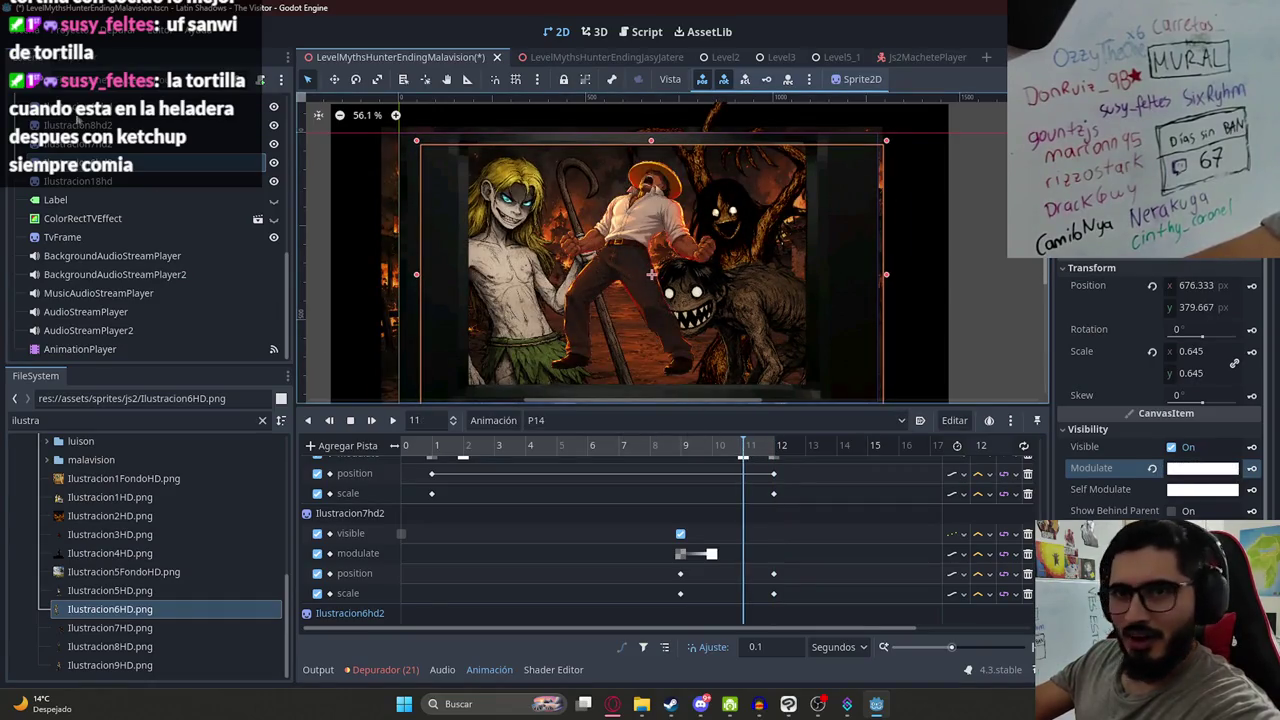
- Fade the larger illustration from opaque at frame 11 to transparent at 12, then save
left_click(627, 370)
left_click(1185, 475)
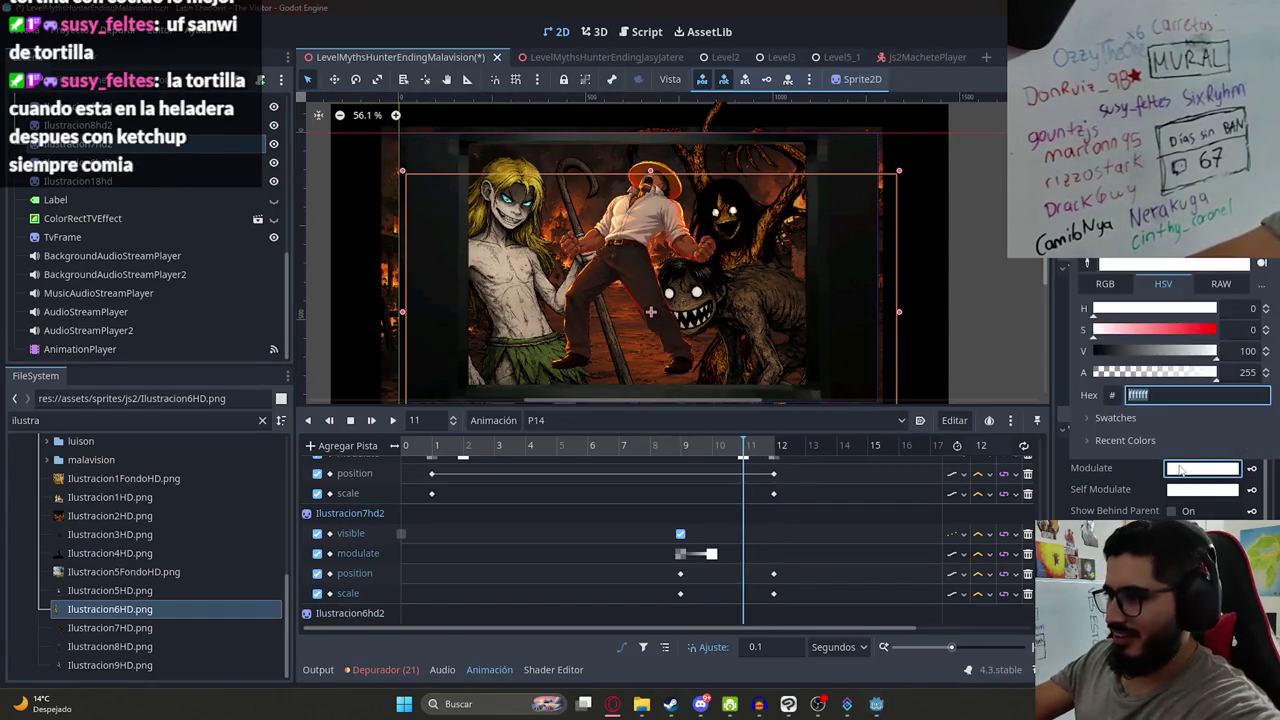
left_click(1203, 475)
left_click(1251, 468)
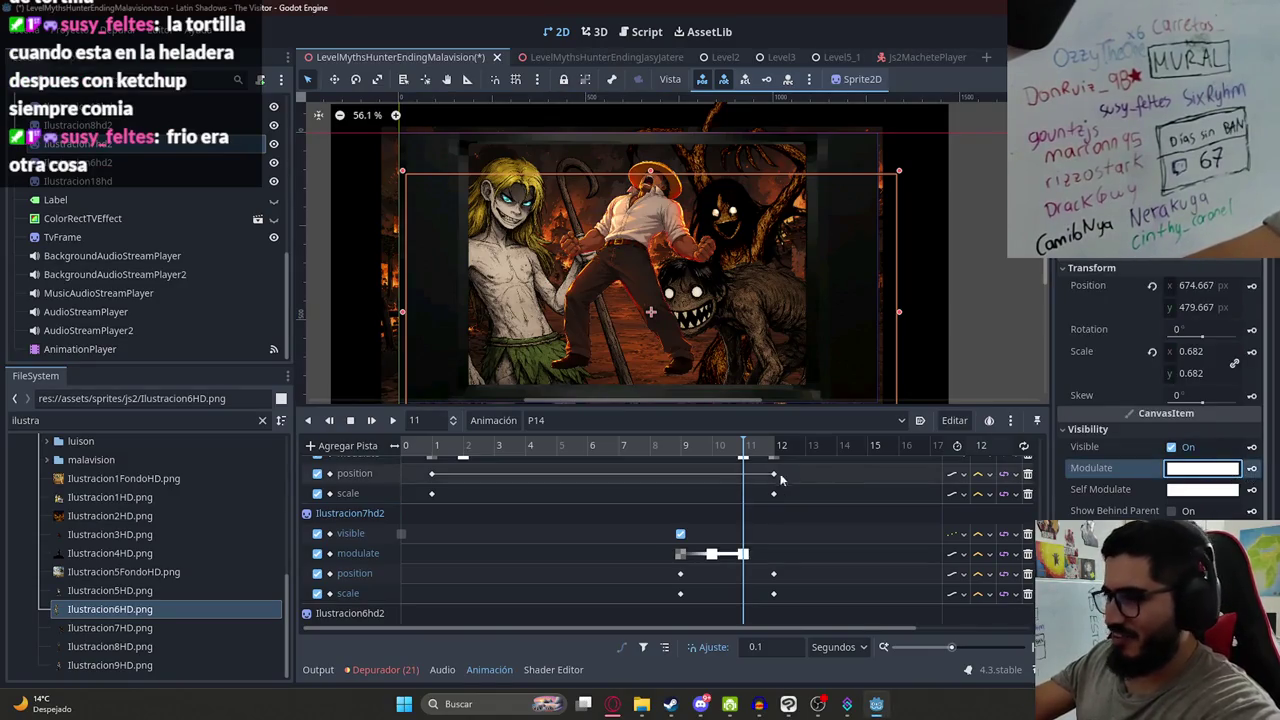
left_click(1201, 479)
left_click_drag(1137, 371, 946, 393)
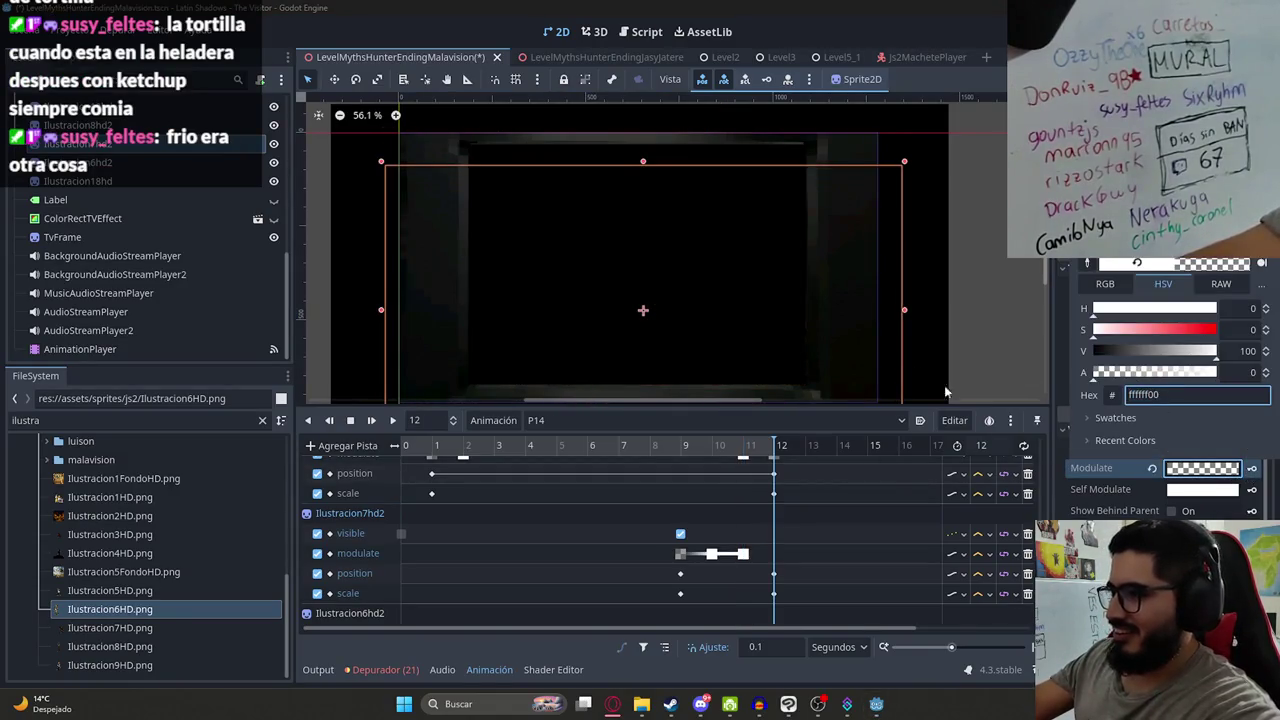
left_click(1252, 470)
mouse_move(740, 450)
left_mouse_down()
mouse_move(783, 458)
mouse_move(498, 478)
mouse_move(450, 453)
mouse_move(258, 436)
left_mouse_up()
scroll(487, 305, "up", 1)
key("ctrl+s")
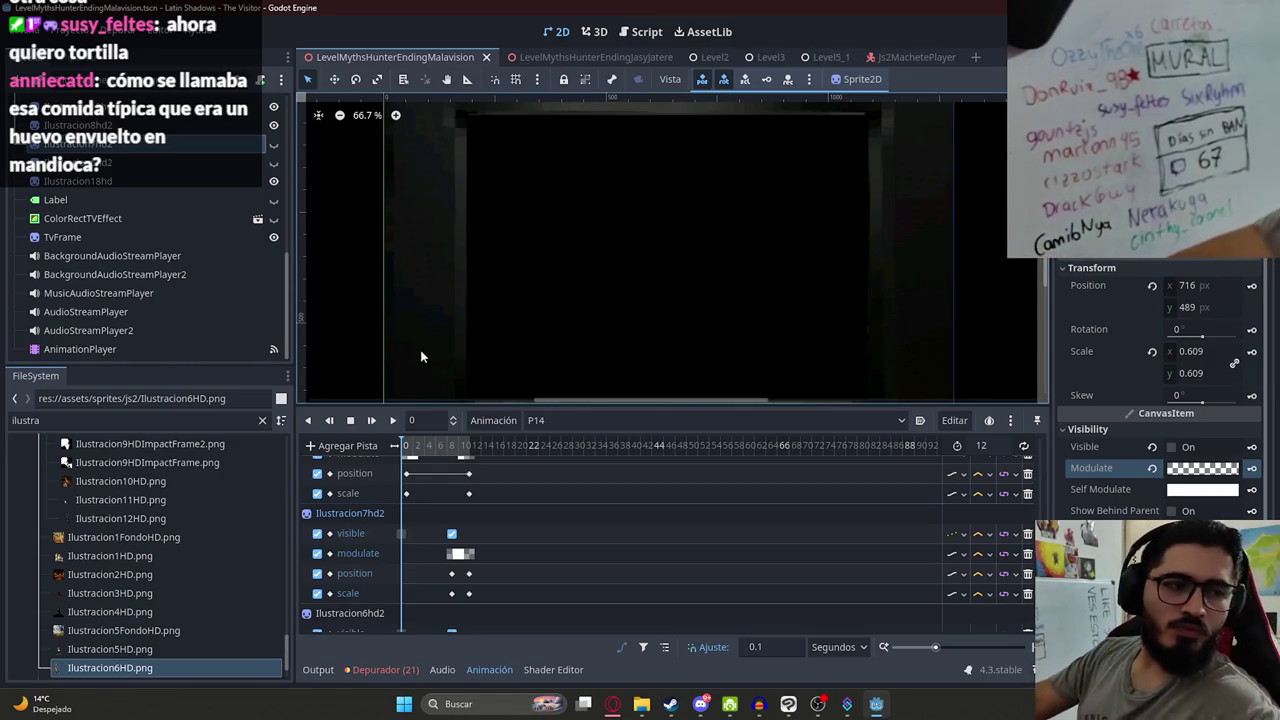
- Play P14 from the start to preview the cutscene
left_click(395, 421)
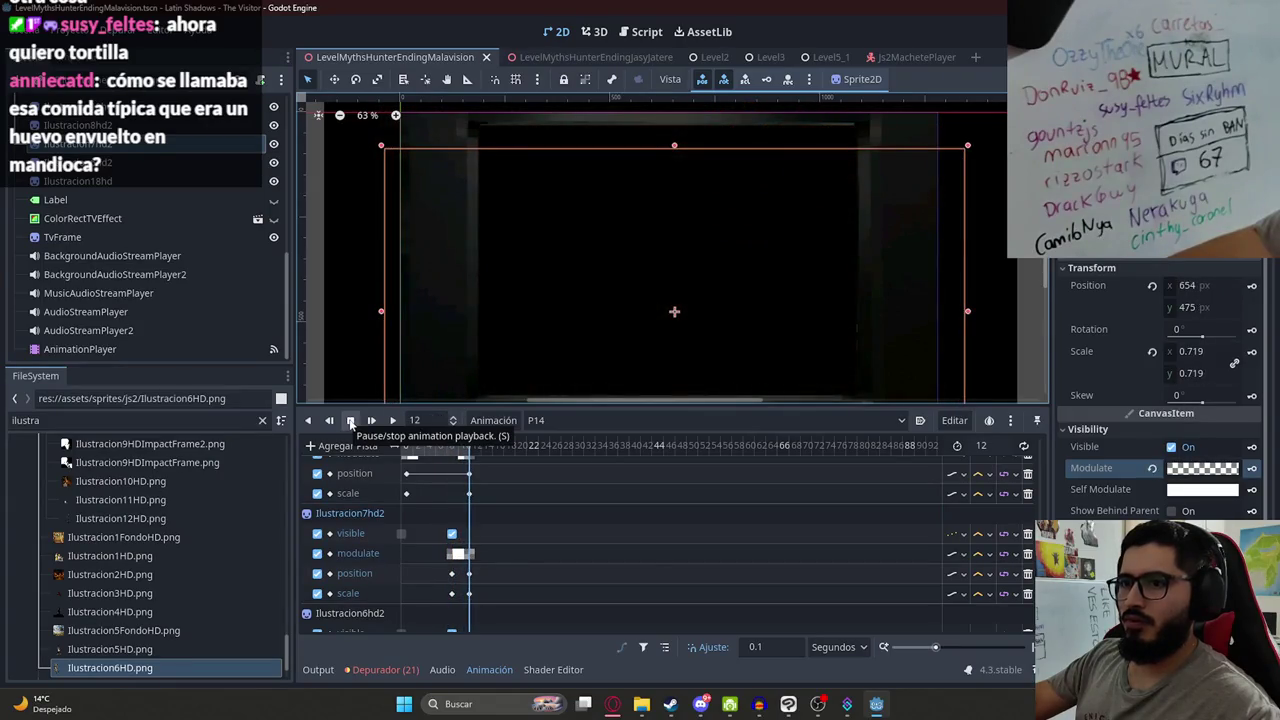
left_click(392, 420)
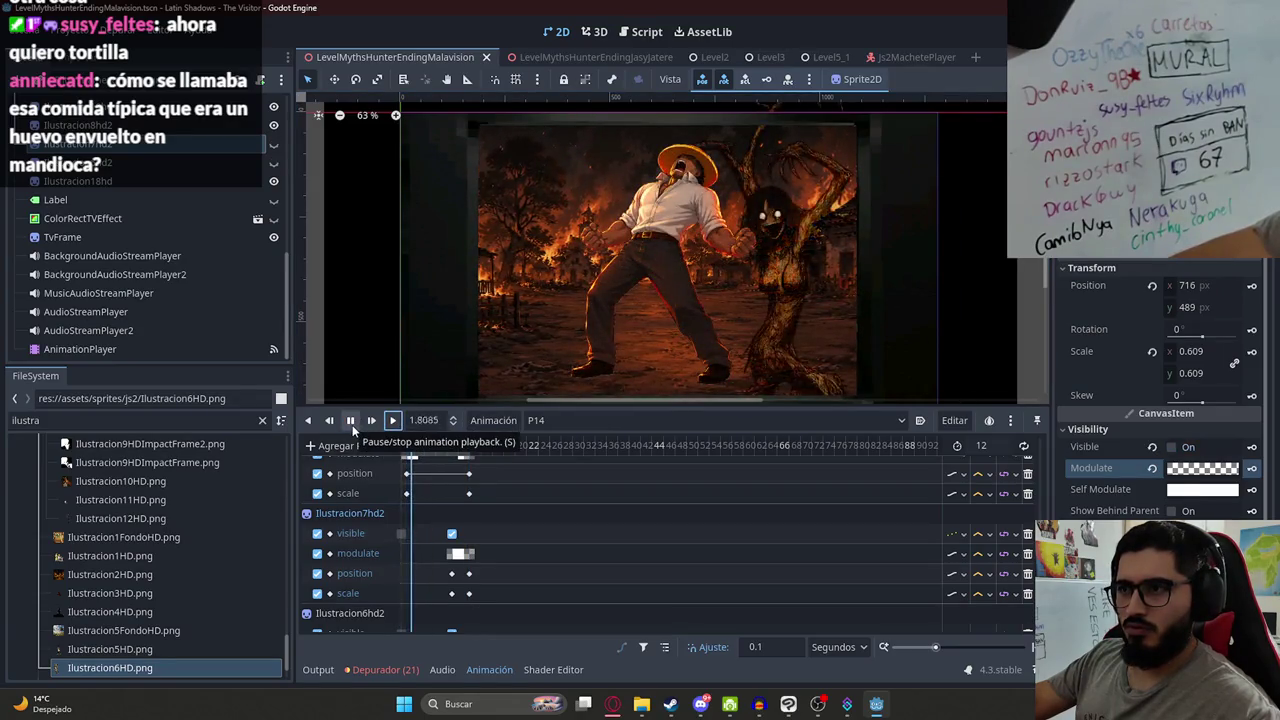
scroll(373, 455, "down", 2)
- Add a Pista de Reproducción de Audio (audio playback) track to P14
left_click(365, 446)
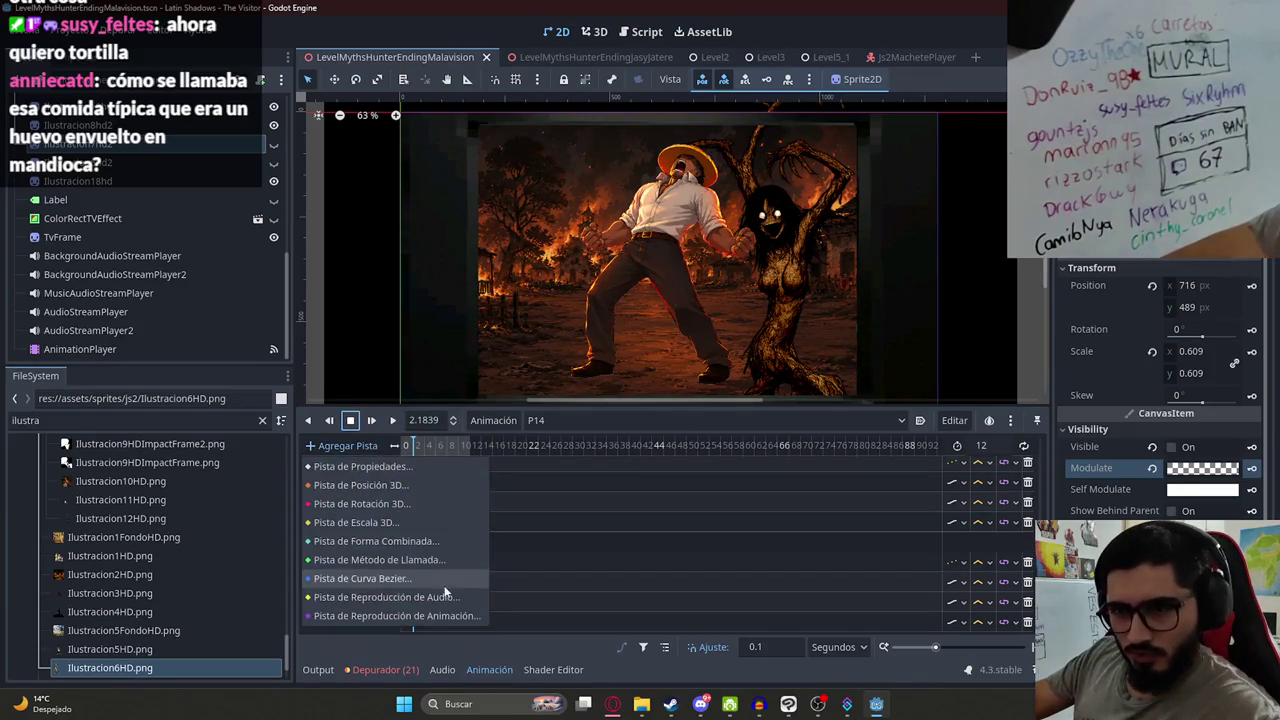
left_click(422, 595)
scroll(638, 533, "down", 5)
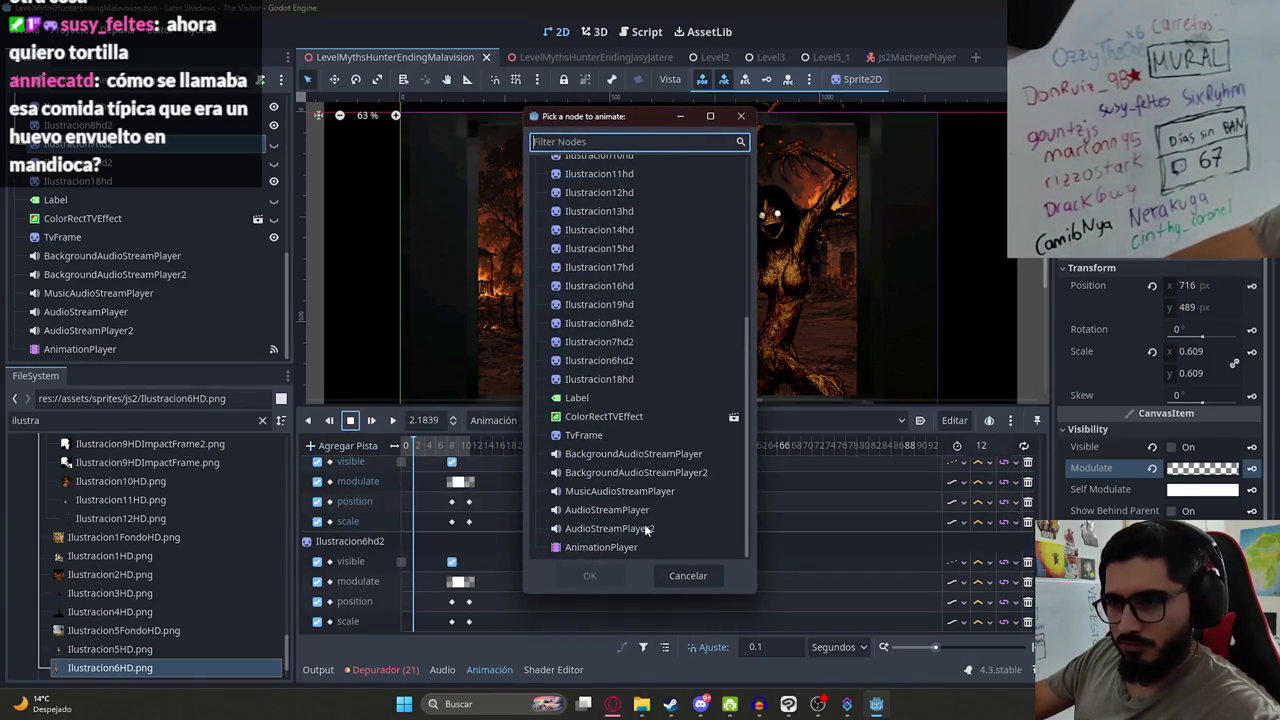
- Place malavision_scream.wav on the AudioStreamPlayer audio track in P14 and preview it
double_click(607, 510)
left_click(140, 421)
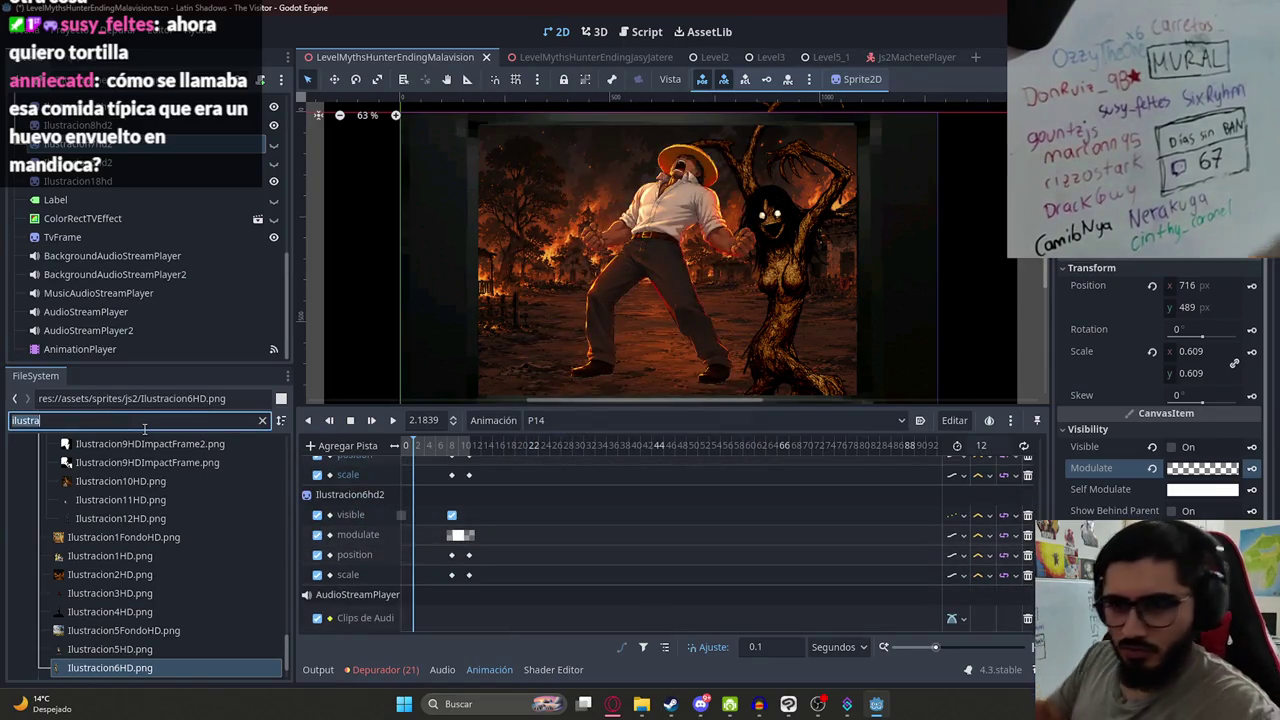
type("malavision_scream")
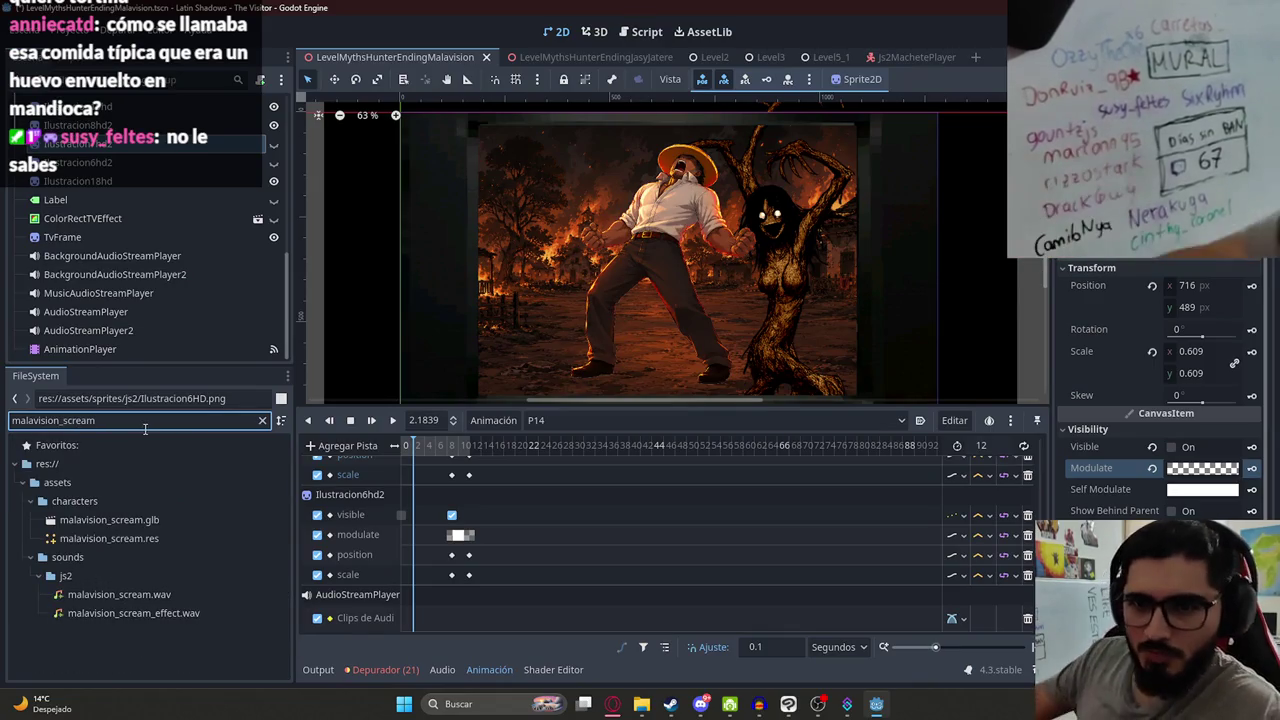
left_click_drag(147, 592, 455, 622)
left_click(393, 420)
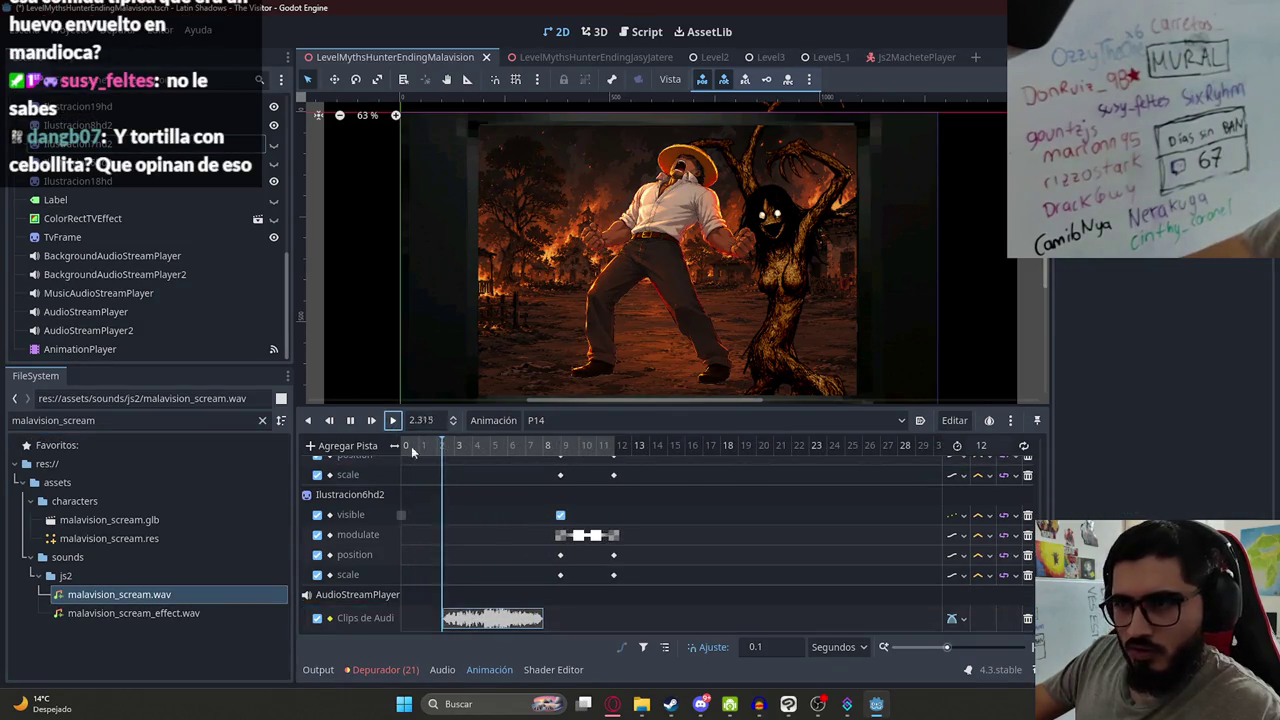
left_click(352, 420)
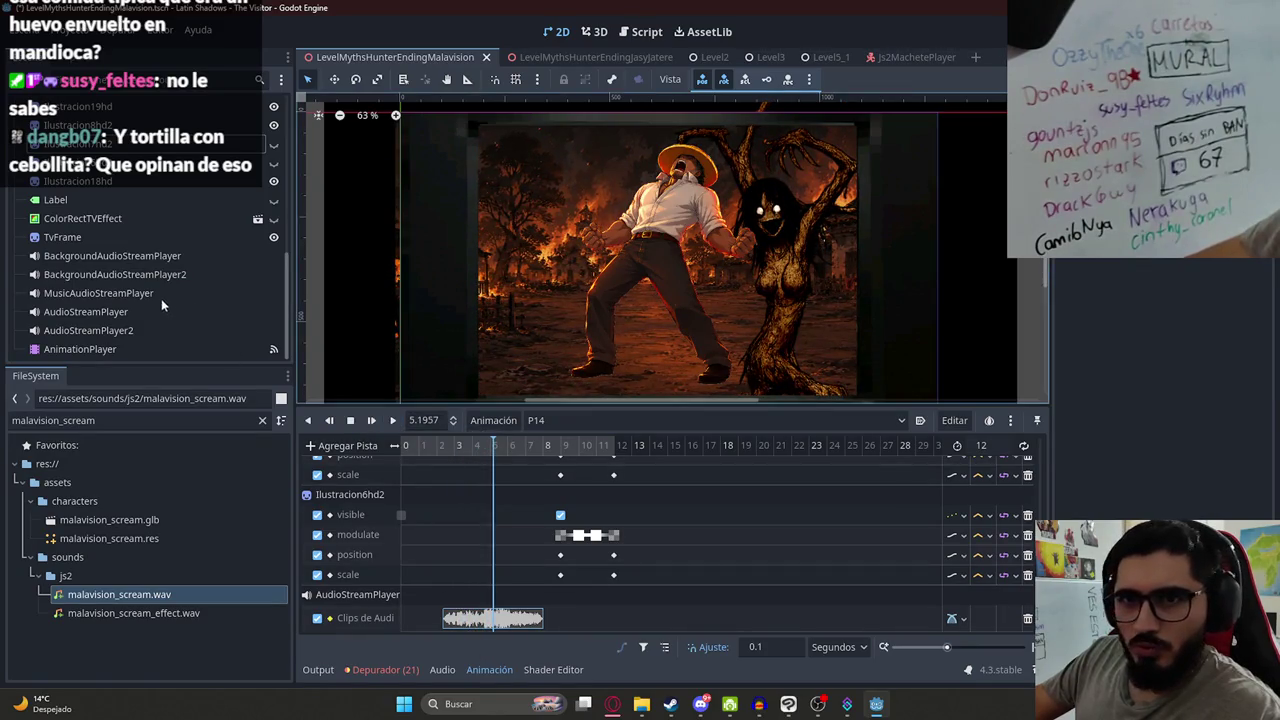
- Duplicate AudioStreamPlayer2 into AudioStreamPlayer3 and add an audio playback track for it
left_click(150, 330)
key("ctrl+d")
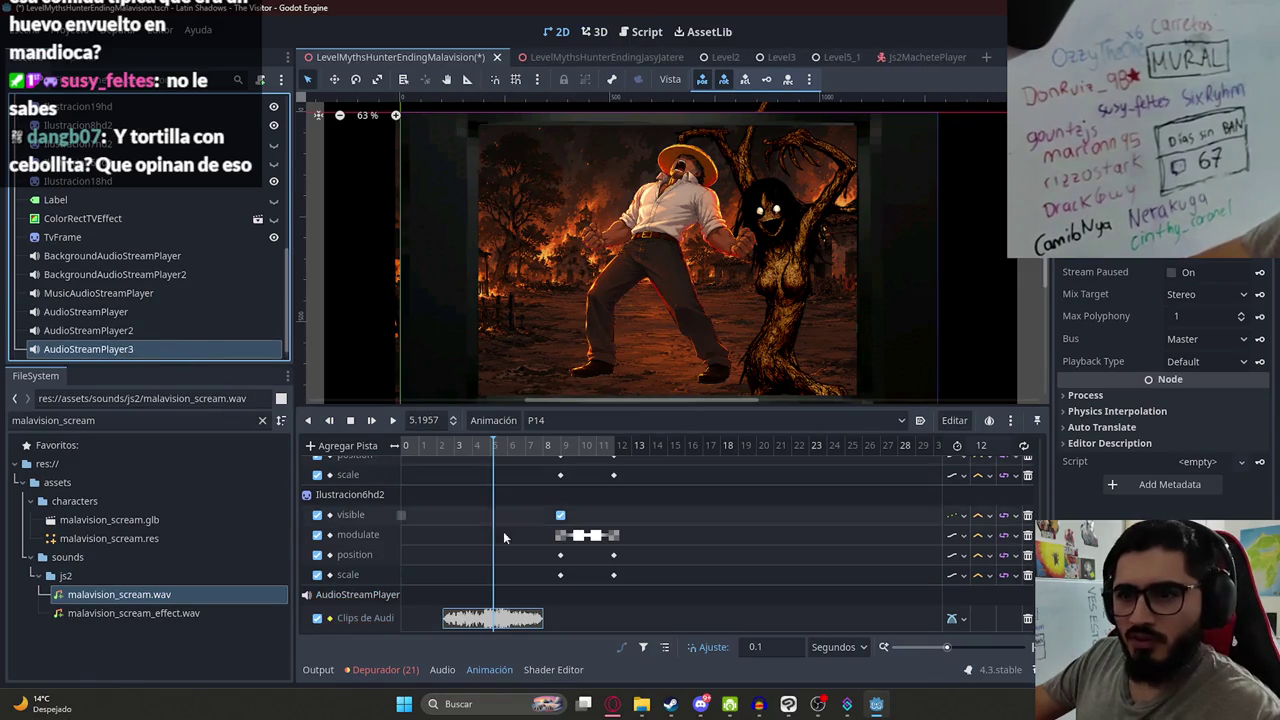
scroll(892, 623, "up", 2)
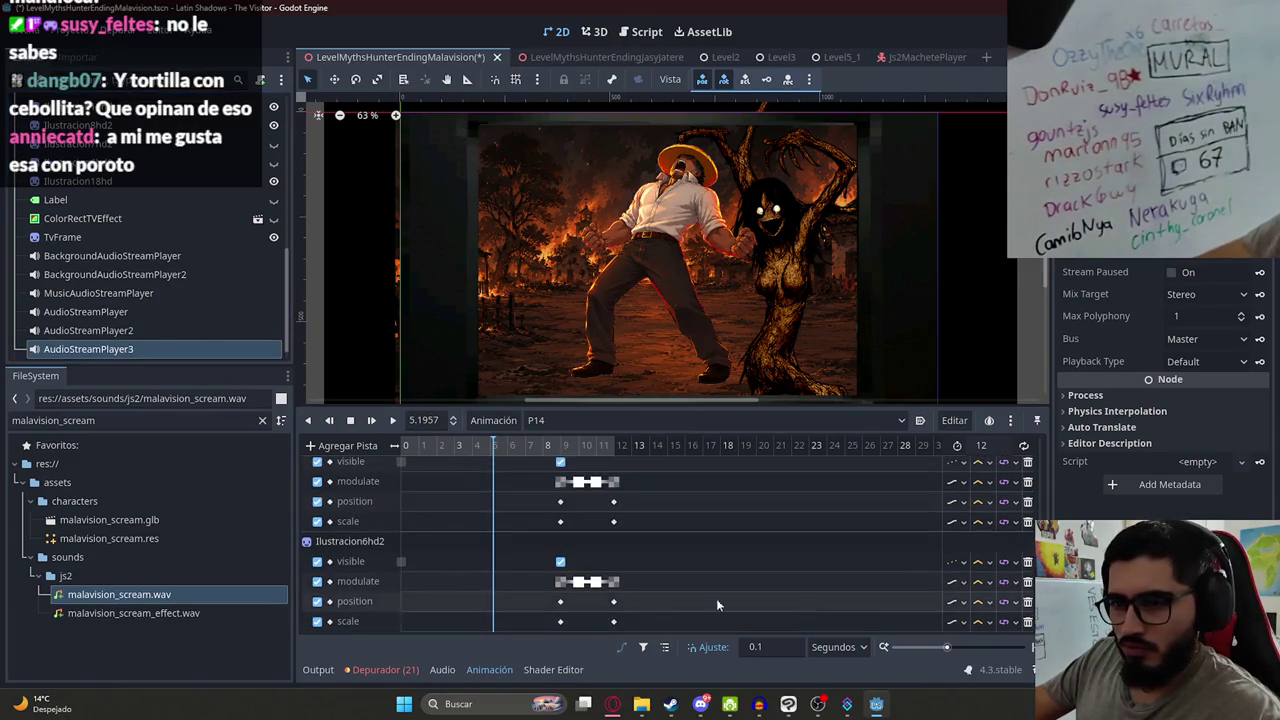
left_click(343, 446)
left_click(454, 597)
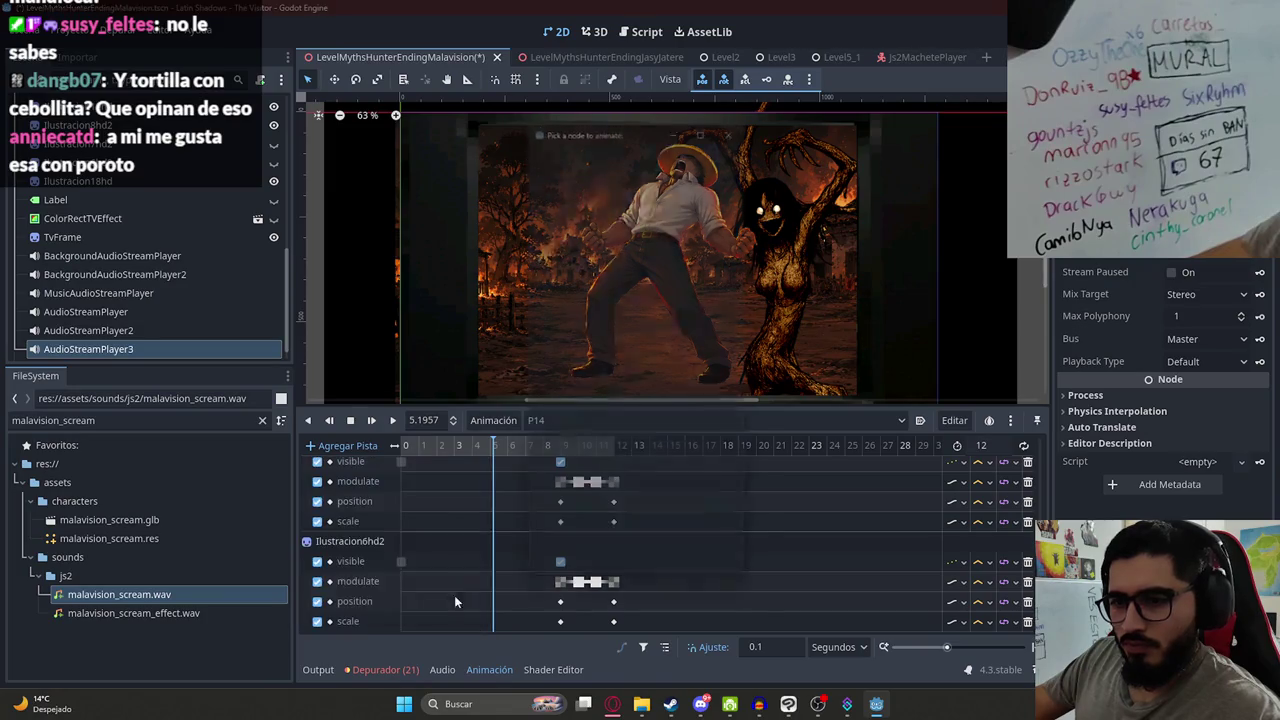
double_click(635, 528)
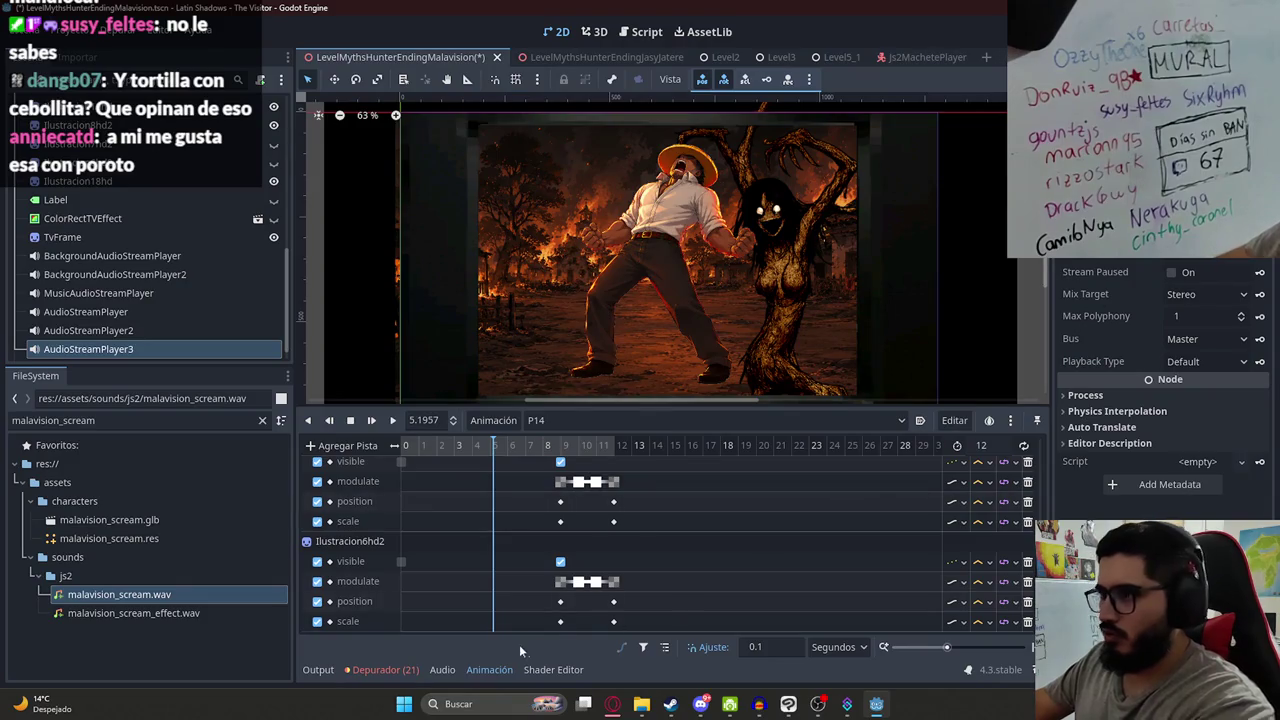
scroll(503, 577, "down", 2)
- Drop malavision_scream.wav at the playhead around 5 seconds, preview it, save, and clear the filter
mouse_move(180, 595)
left_mouse_down()
mouse_move(560, 614)
mouse_move(494, 617)
left_mouse_up()
left_click(393, 421)
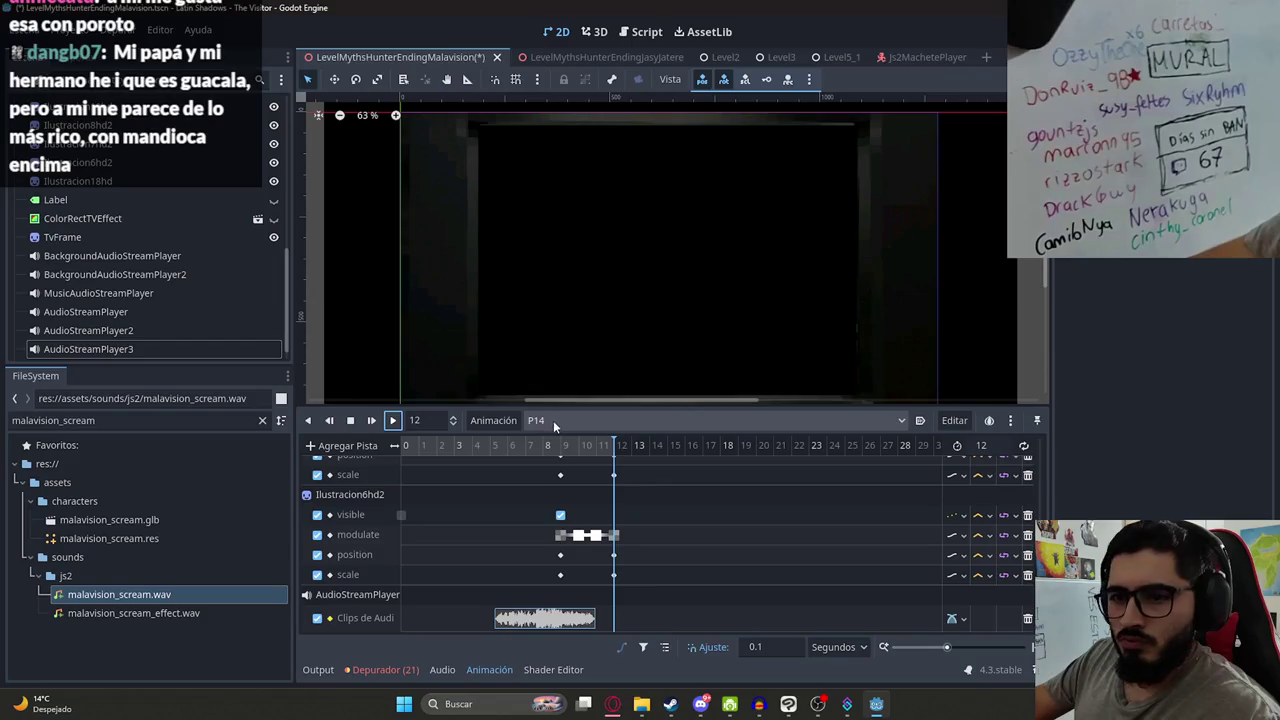
key("ctrl+s")
left_click(262, 424)
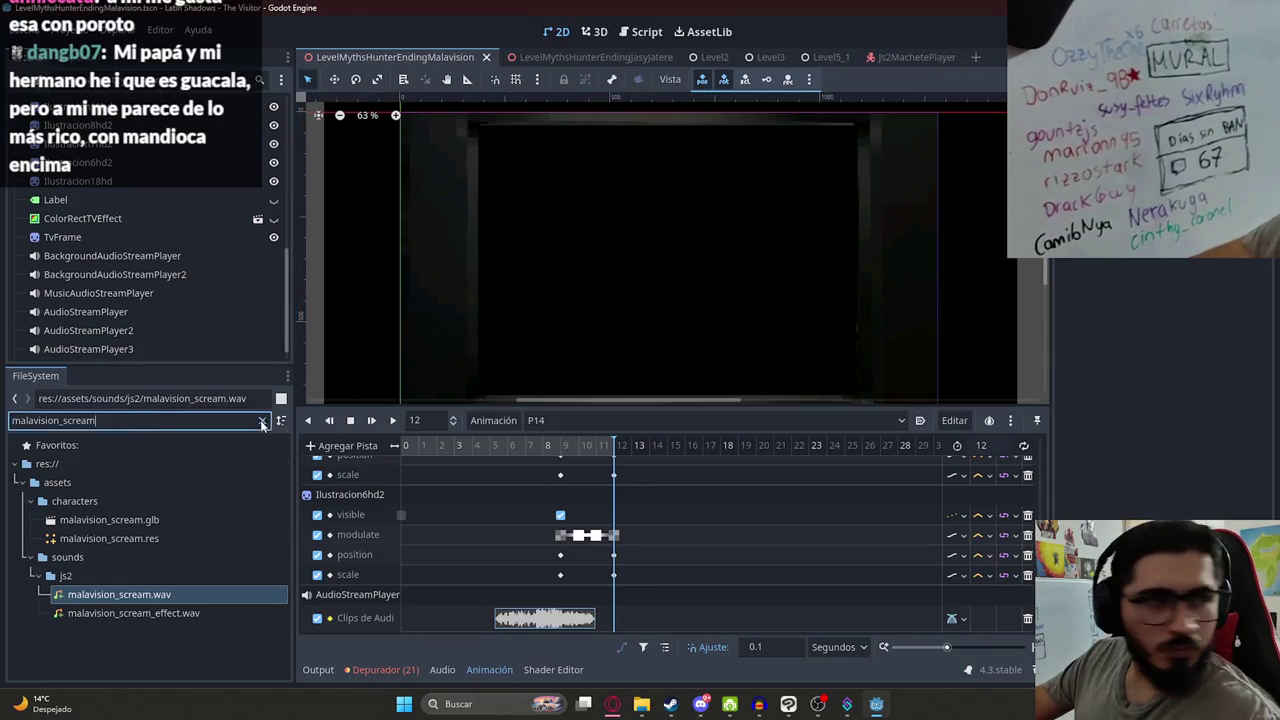
left_click(262, 421)
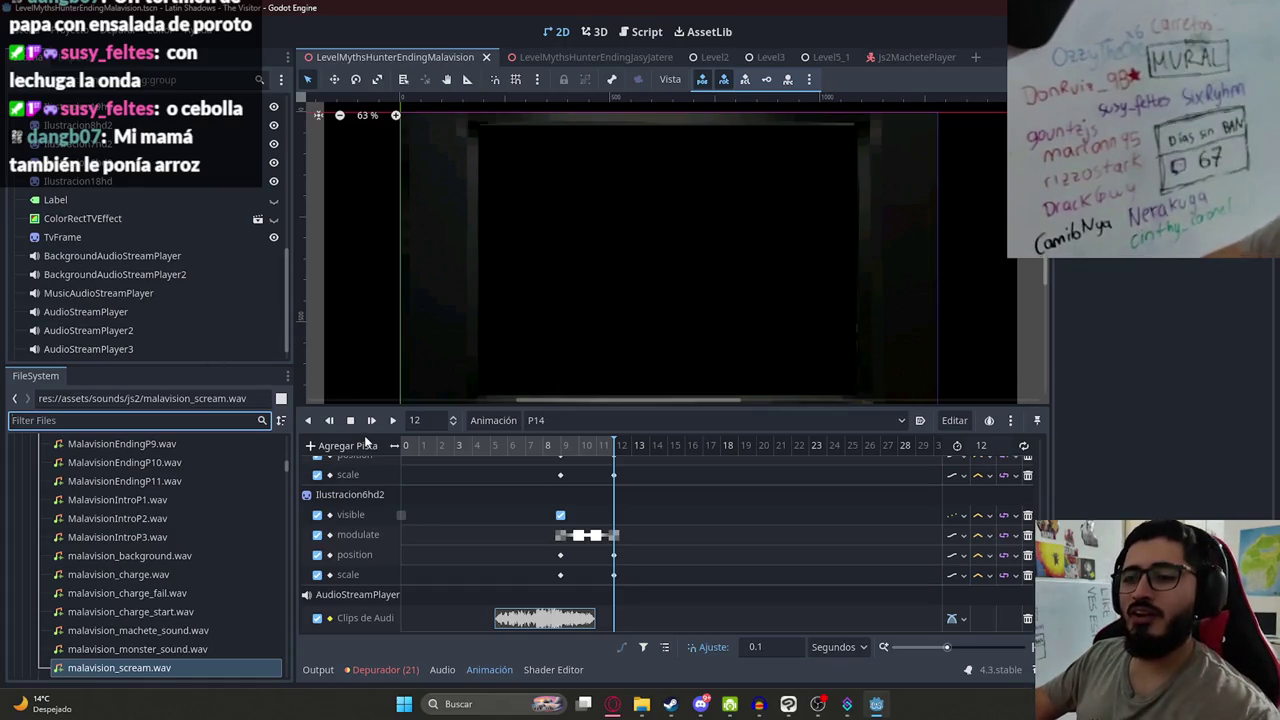
- Scrub the P14 timeline around 3.8 s and 4.3 s and to the end to review
left_click(509, 450)
mouse_move(664, 445)
left_mouse_down()
mouse_move(443, 445)
mouse_move(468, 445)
left_mouse_up()
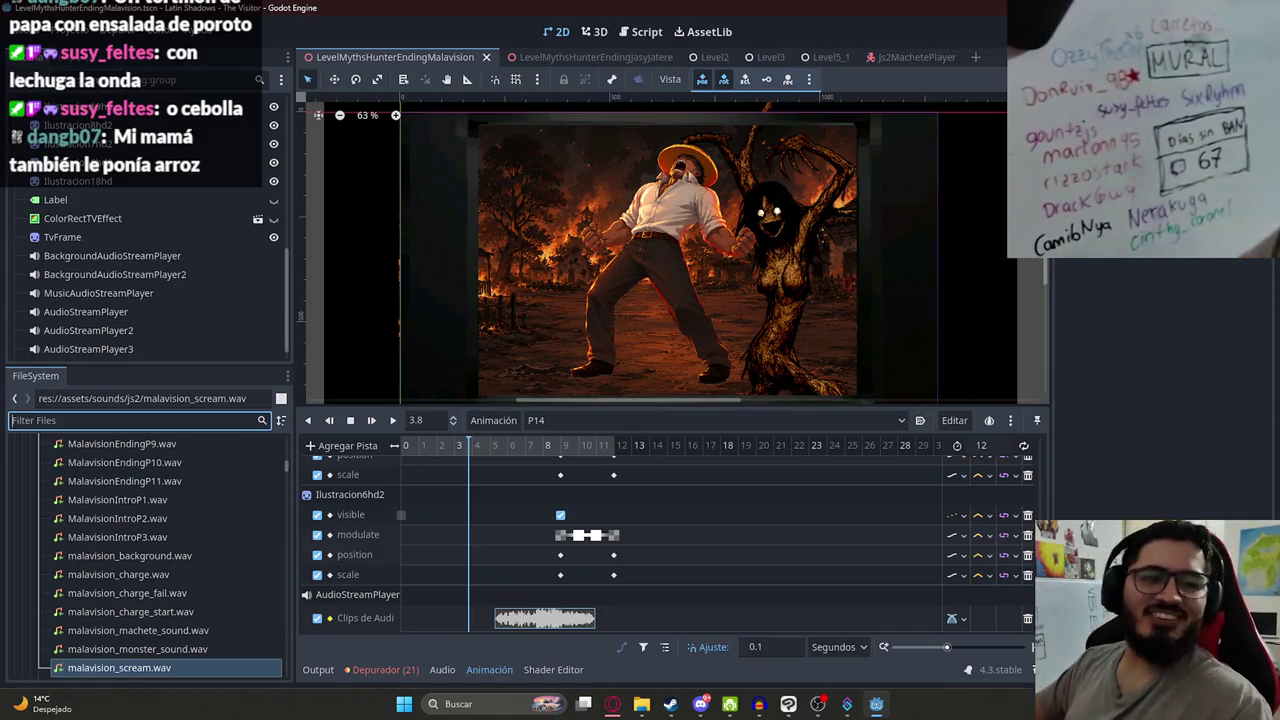
mouse_move(494, 443)
left_mouse_down()
mouse_move(478, 460)
mouse_move(499, 455)
mouse_move(459, 468)
left_mouse_up()
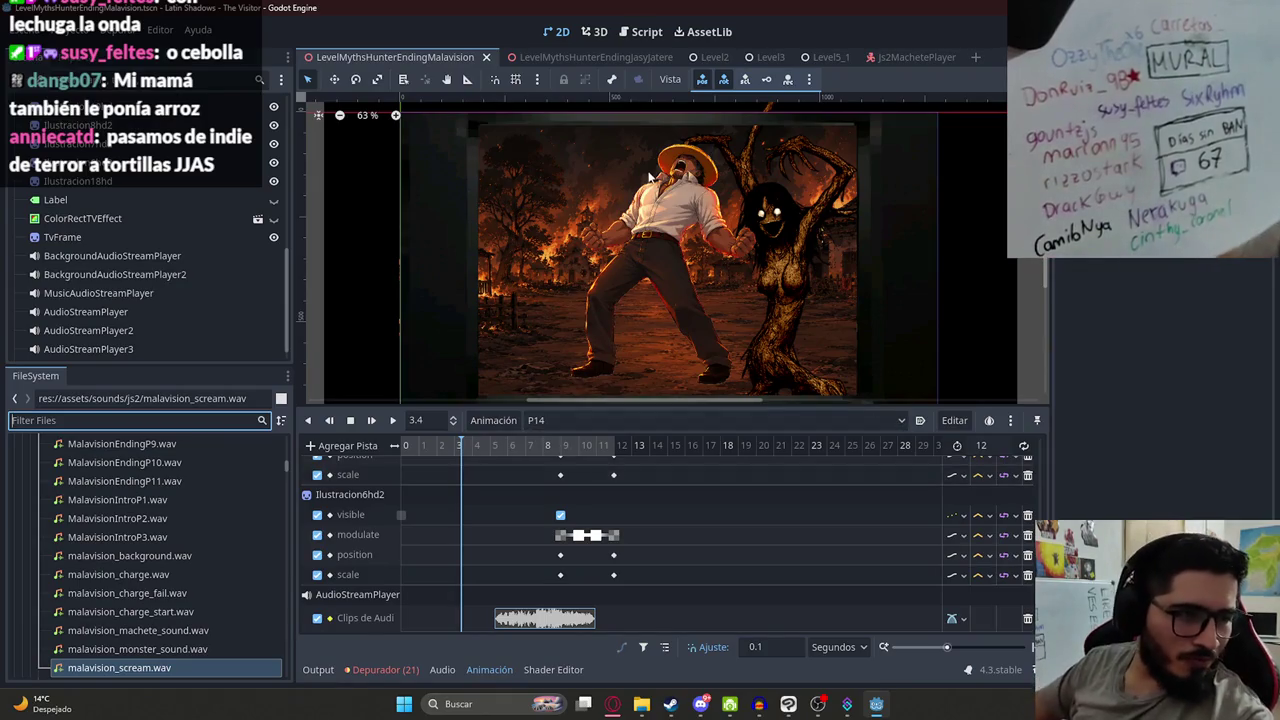
mouse_move(470, 446)
left_mouse_down()
mouse_move(689, 450)
mouse_move(395, 459)
mouse_move(514, 446)
mouse_move(802, 452)
mouse_move(181, 460)
left_mouse_up()
left_click(570, 418)
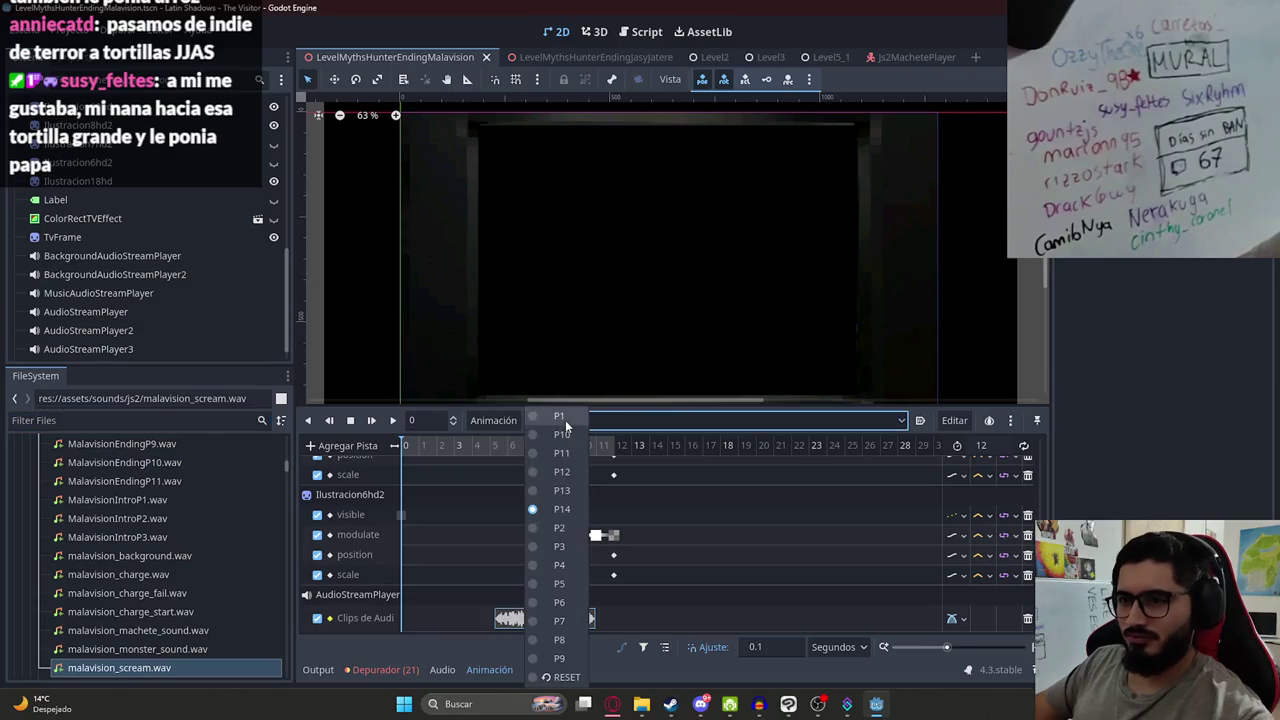
- Create a new animation named P15
left_click(670, 428)
left_click(493, 420)
left_click(516, 440)
type("P15")
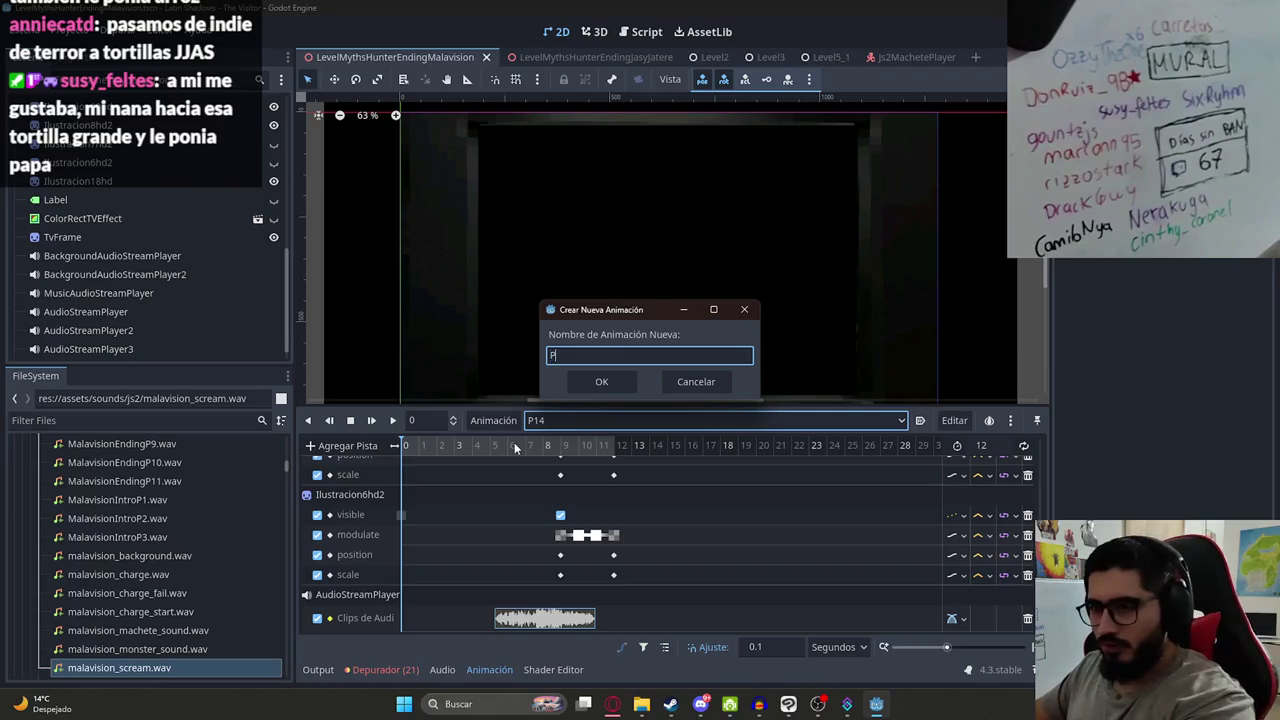
key("Return")
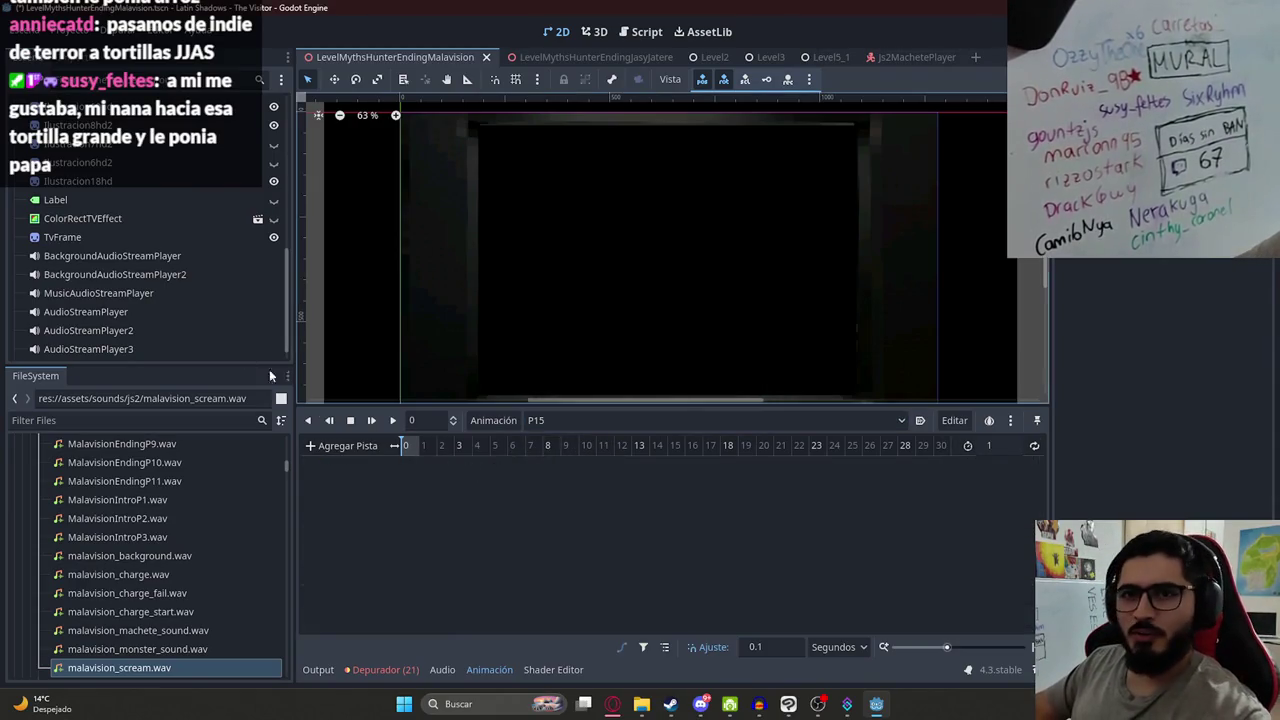
- Filter the project files by 'ilustrac' and locate the next illustration image
left_click(195, 420)
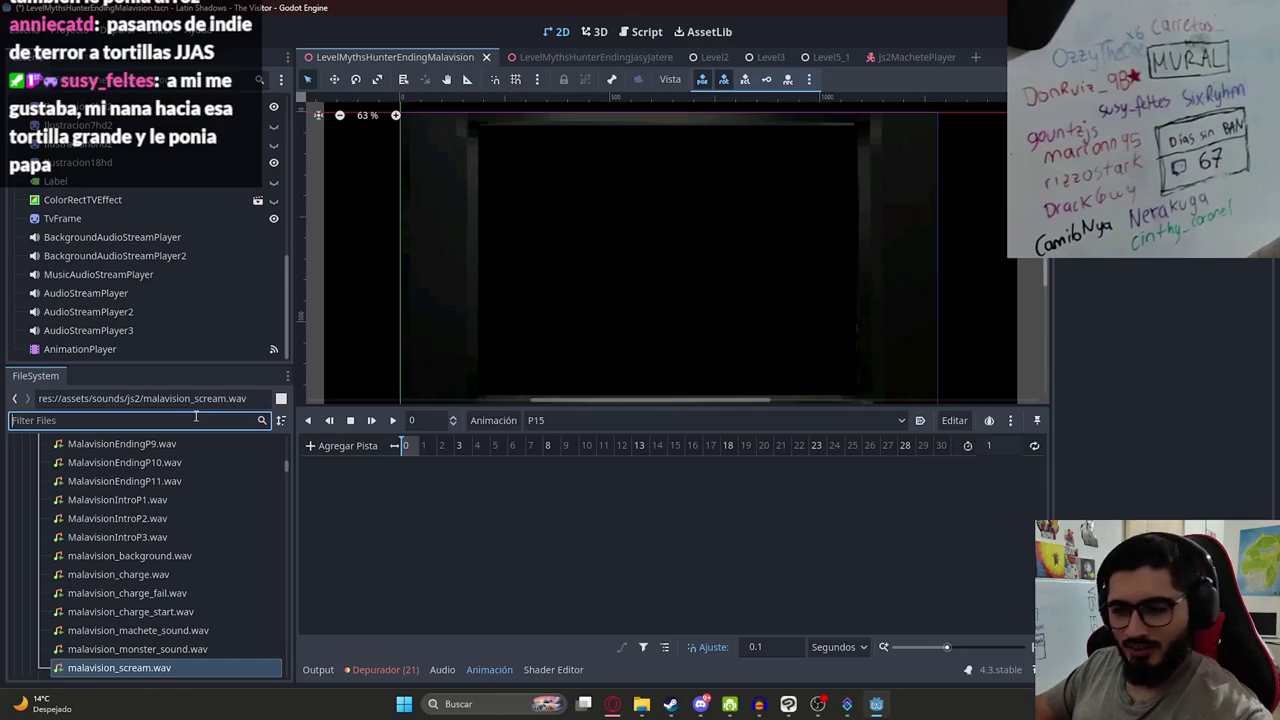
type("ilustrac")
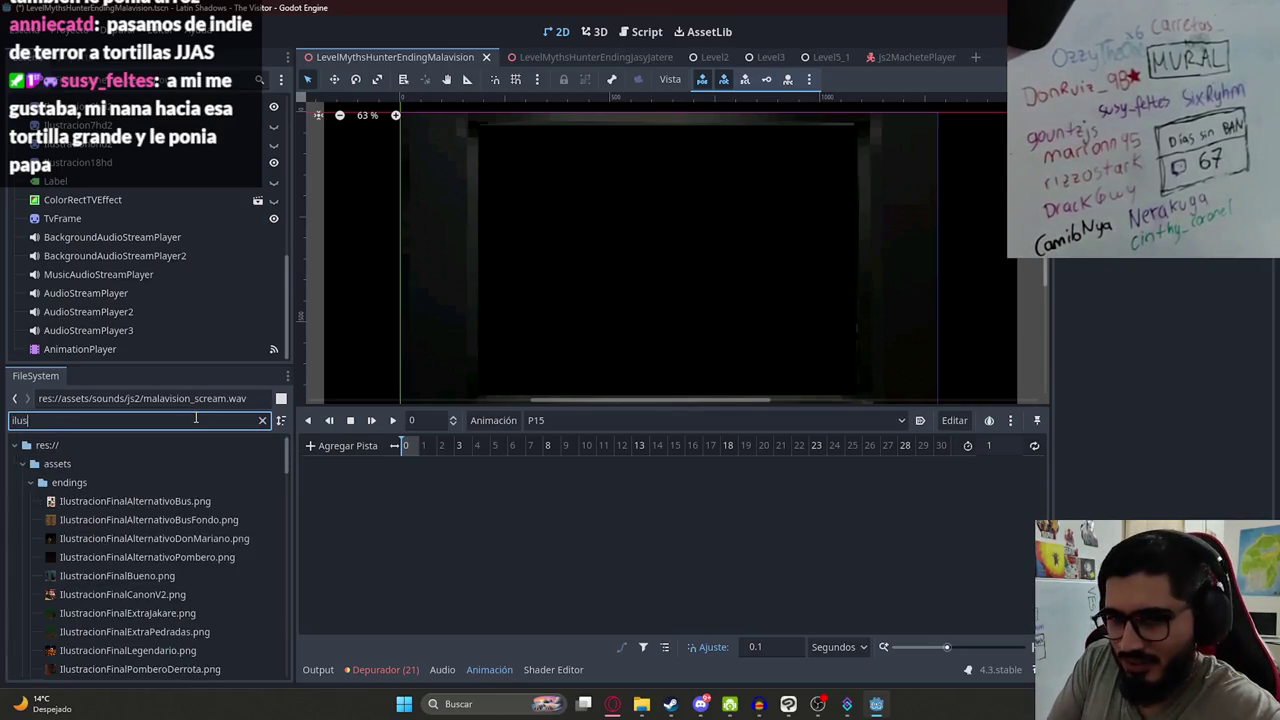
scroll(163, 606, "down", 10)
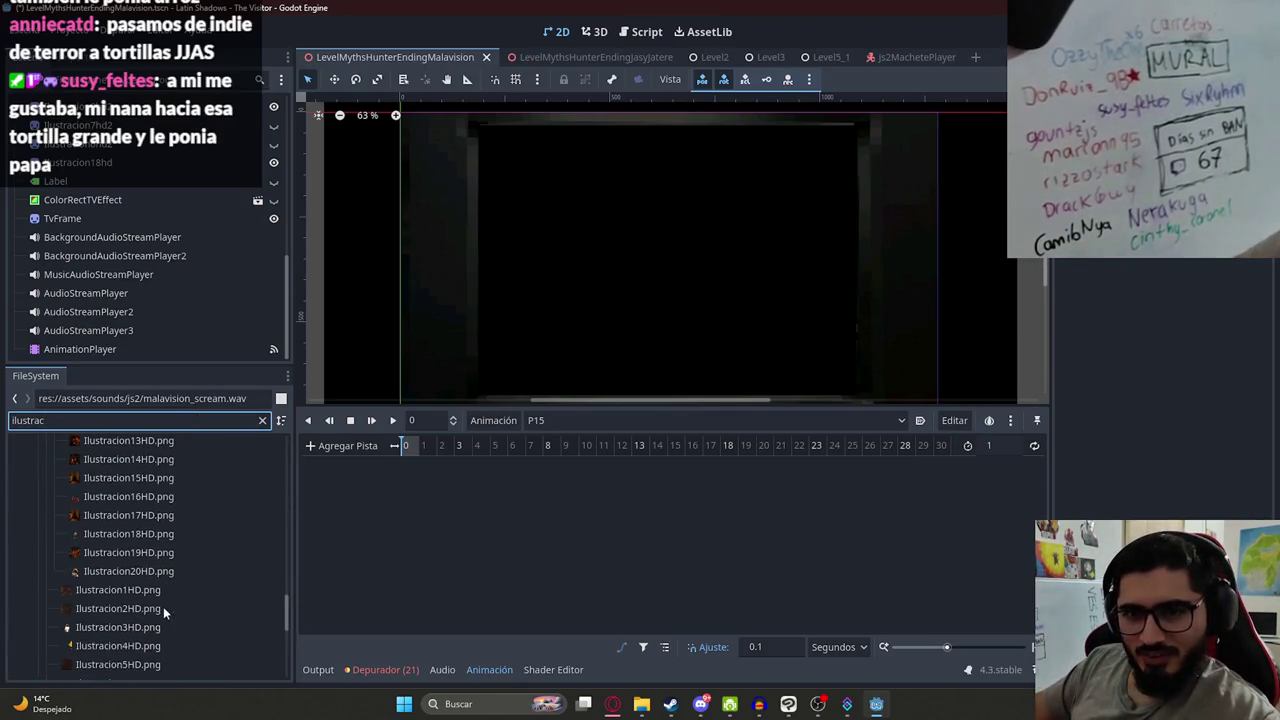
scroll(140, 592, "down", 2)
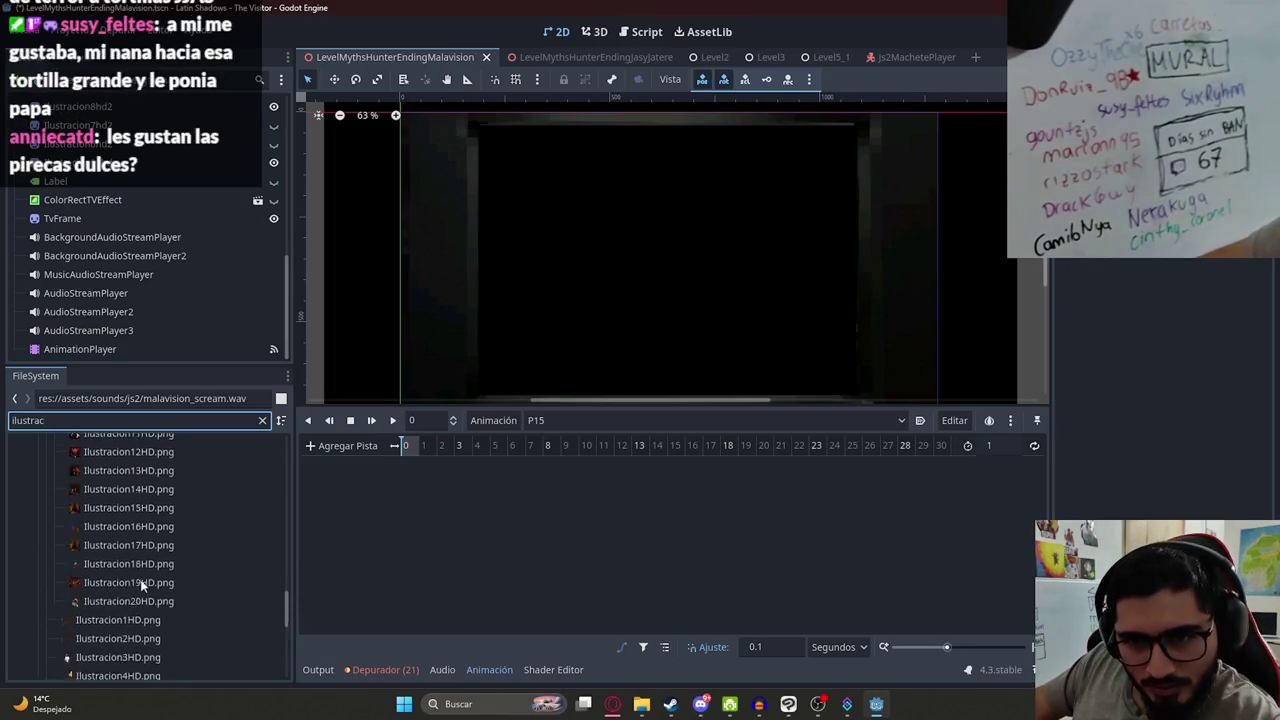
left_click(120, 558)
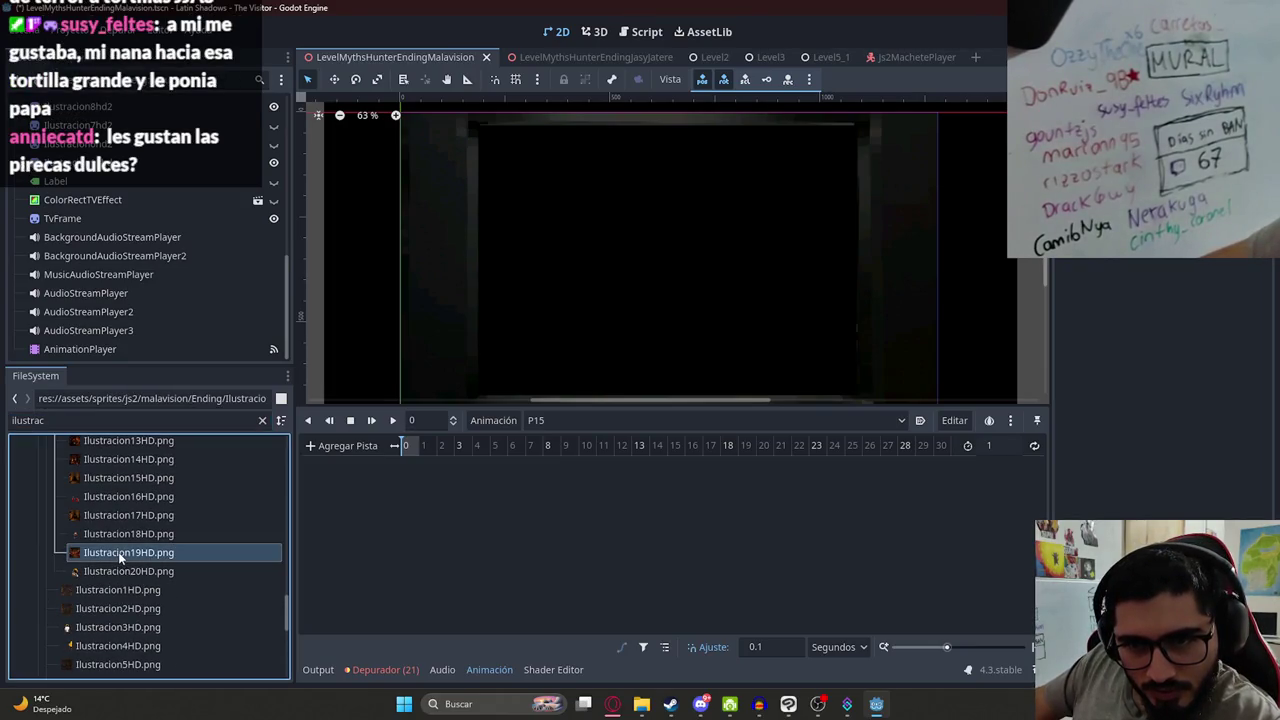
- Add Ilustracion20HD.png as a sprite, then scale and move it to fit inside the TV frame
left_click_drag(101, 572, 659, 237)
scroll(657, 369, "down", 4)
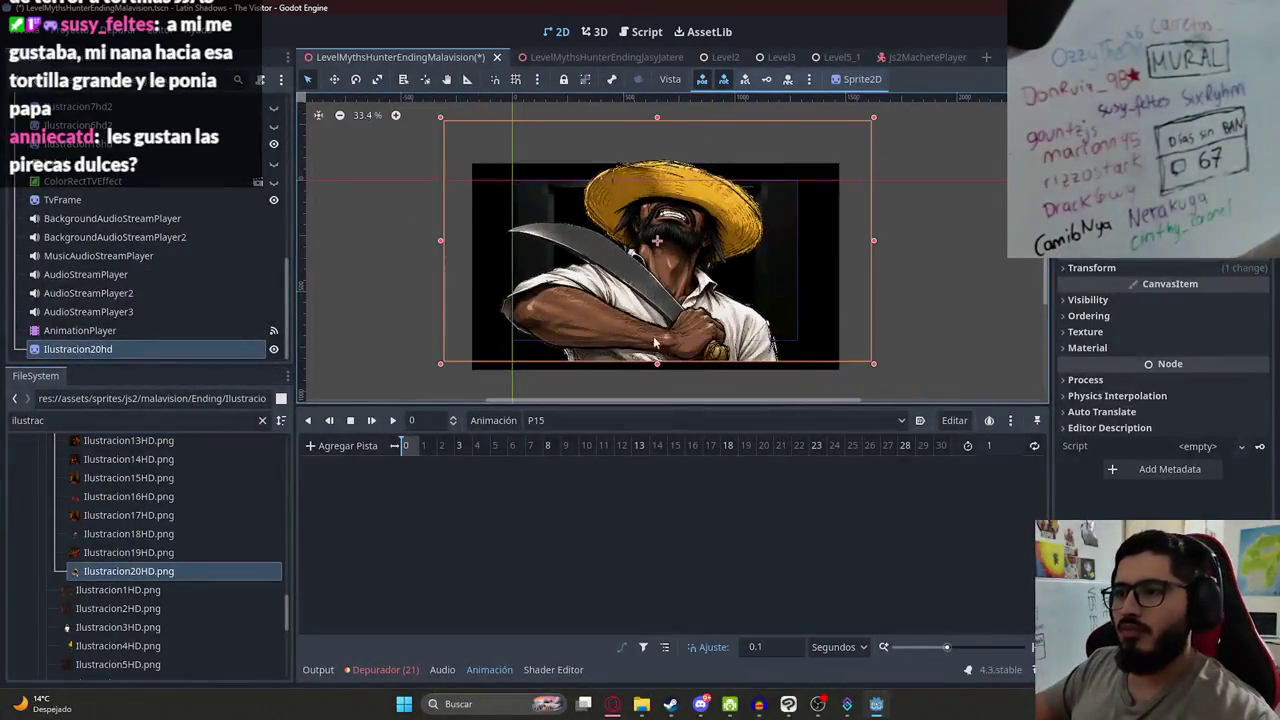
left_click_drag(657, 366, 634, 290)
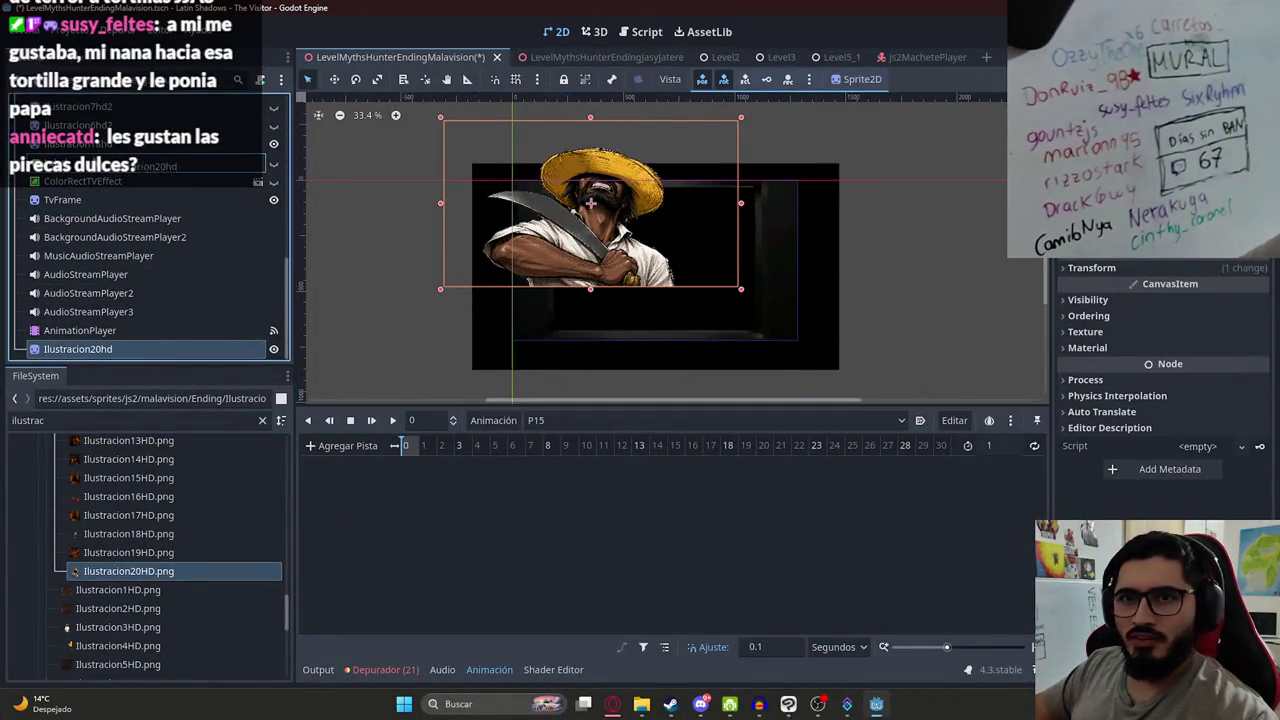
scroll(713, 237, "up", 2)
mouse_move(526, 236)
left_mouse_down()
mouse_move(675, 327)
mouse_move(665, 320)
left_mouse_up()
left_click_drag(654, 145, 643, 157)
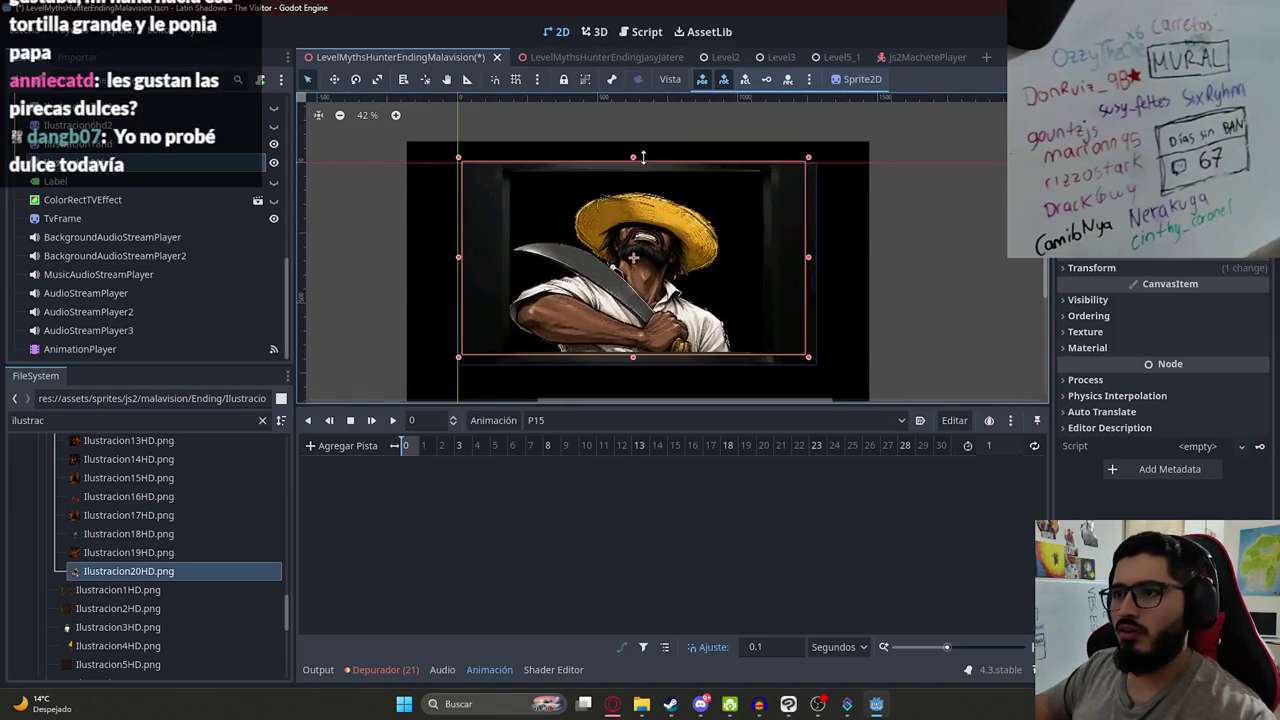
left_click_drag(637, 277, 706, 275)
left_click(1087, 300)
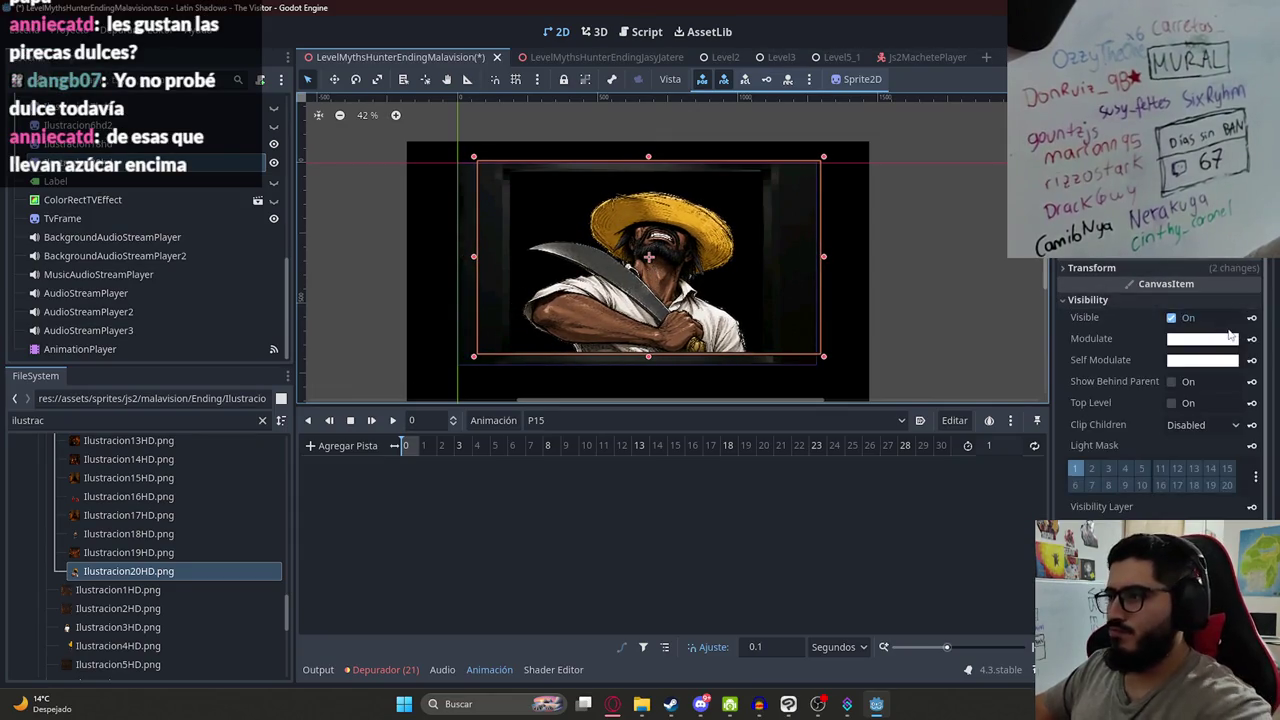
- Key Ilustracion20hd as visible at frame 0 in P15
left_click(1172, 317)
left_click(1251, 317)
key("Return")
left_click(1185, 318)
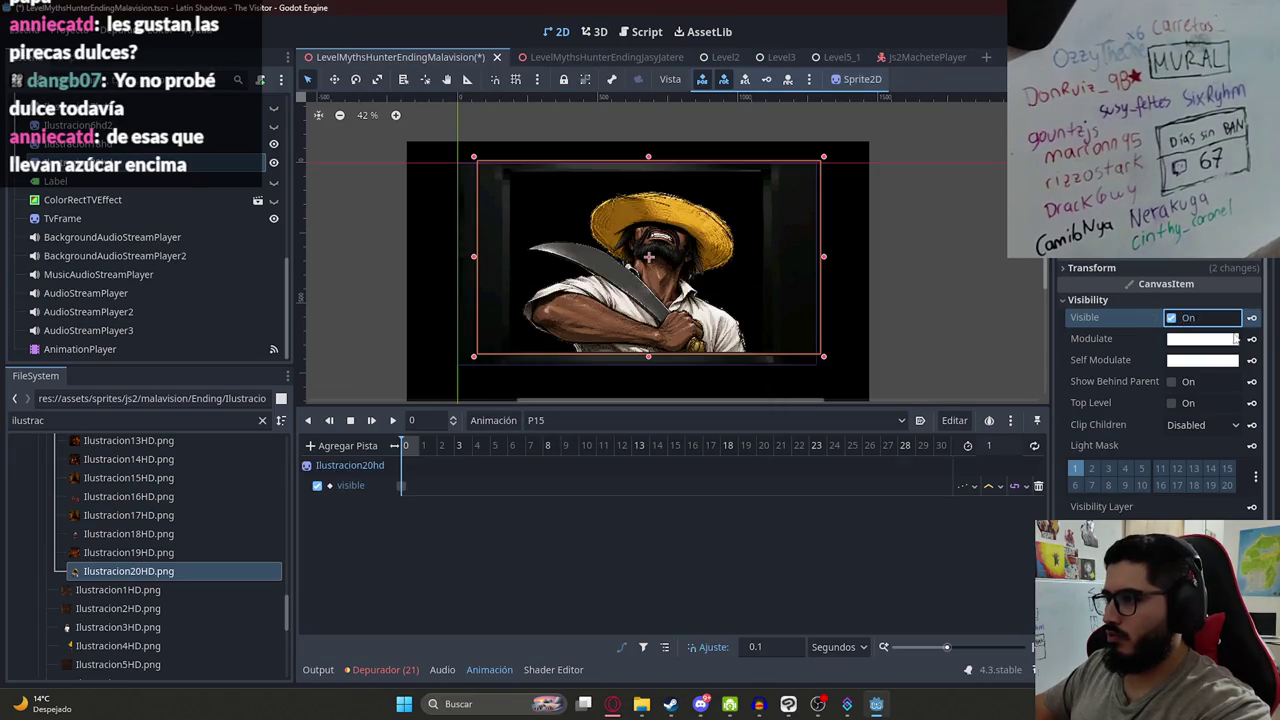
left_click(1251, 318)
- Set the sprite's Modulate to black and key it at 0
left_click(1214, 340)
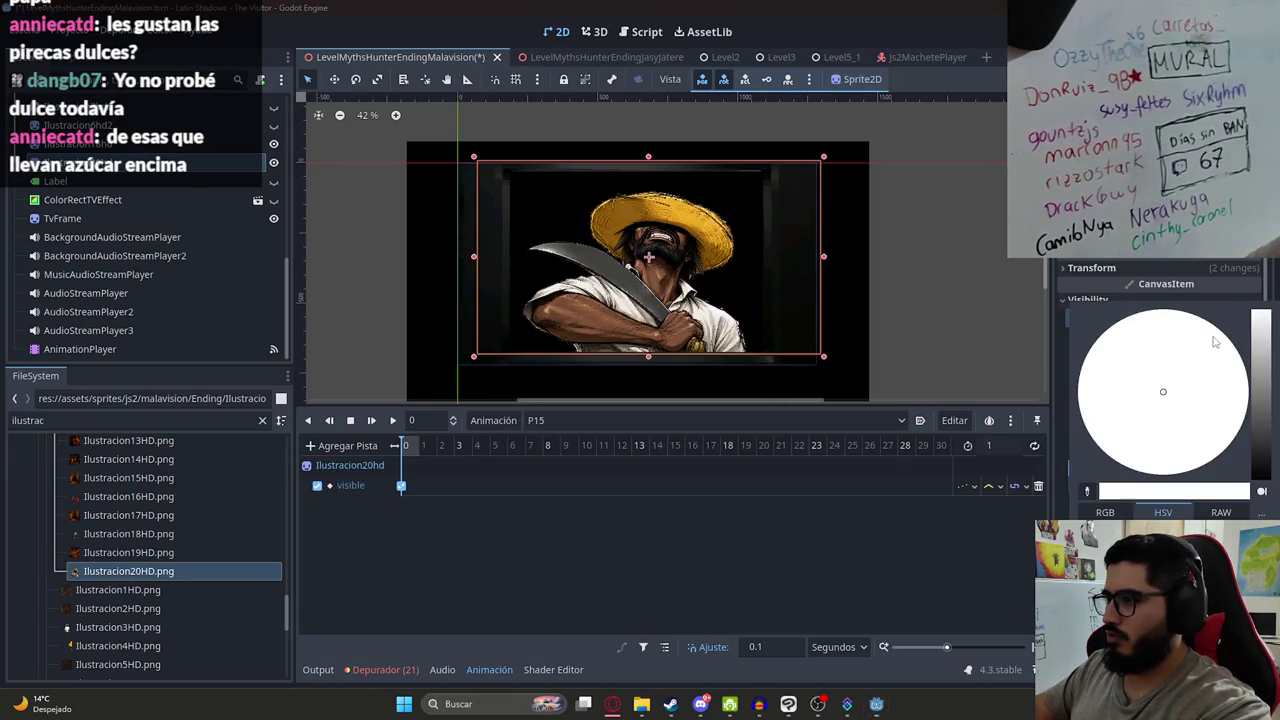
left_click(837, 541)
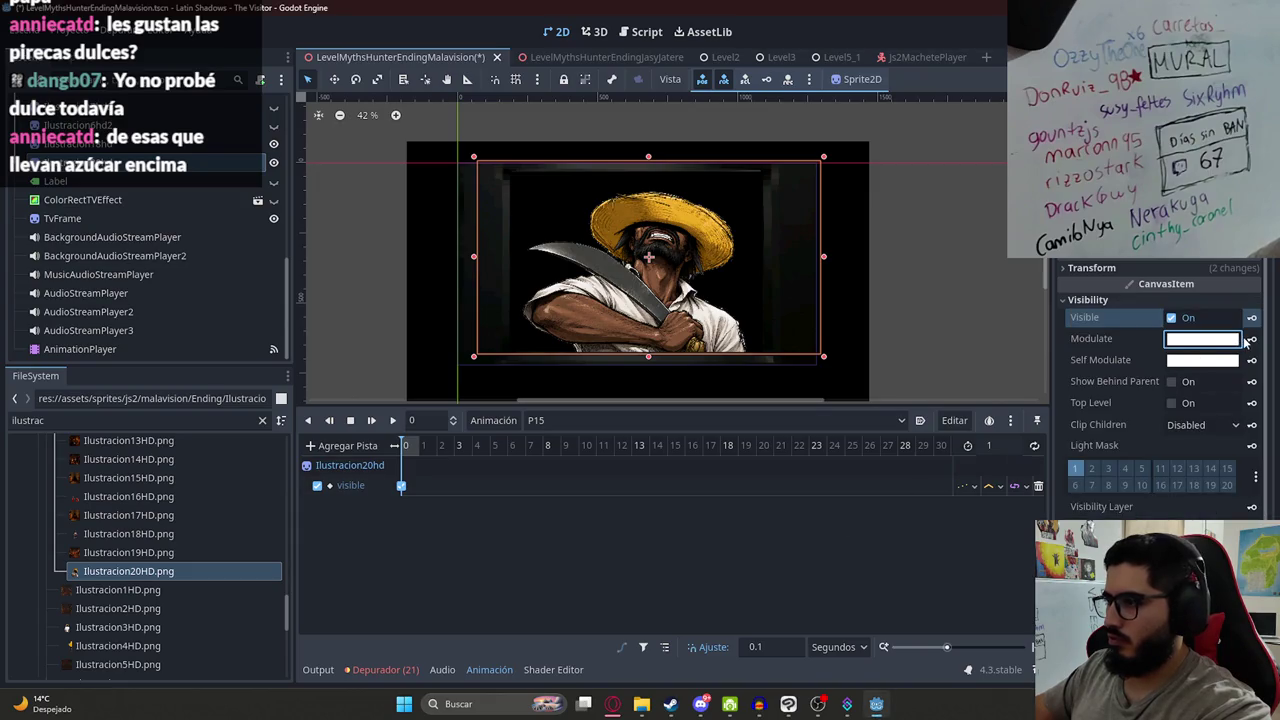
left_click(1222, 341)
left_click_drag(1160, 400, 1100, 470)
left_click(1037, 507)
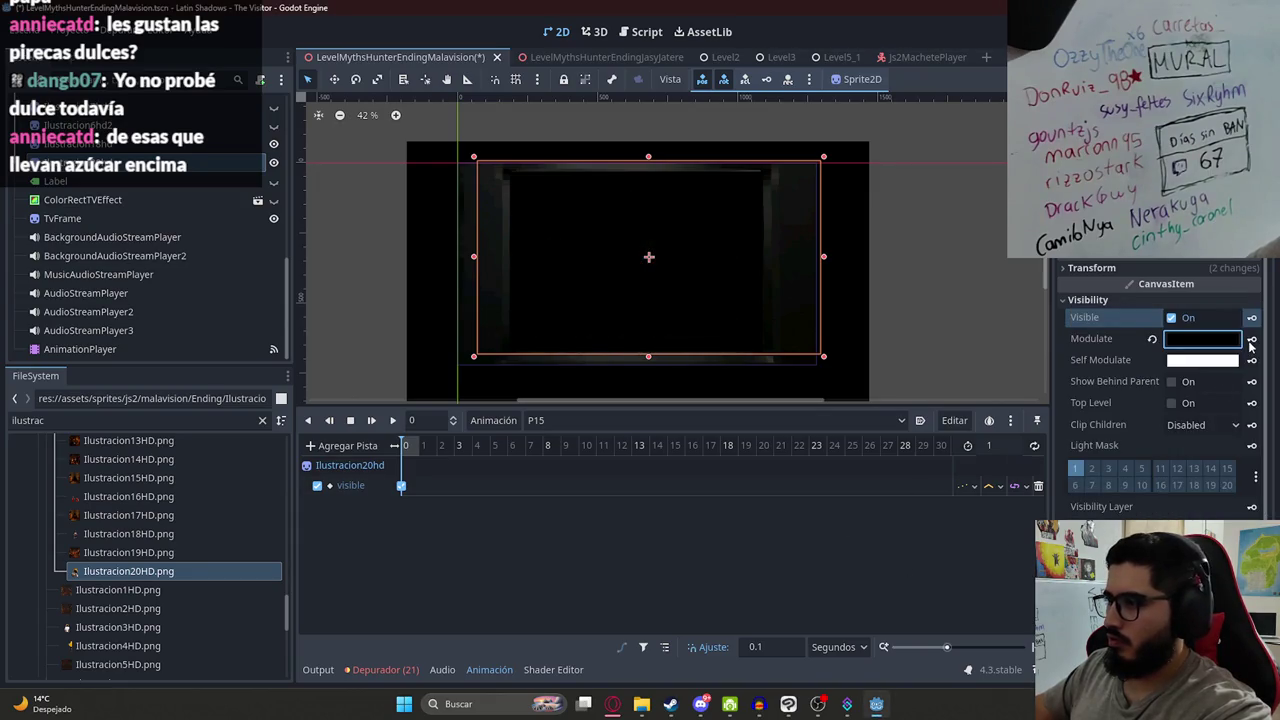
left_click(1251, 339)
left_click(694, 394)
- Set P15's length to 5 and key Modulate back to white at 1 second
double_click(990, 445)
type("5")
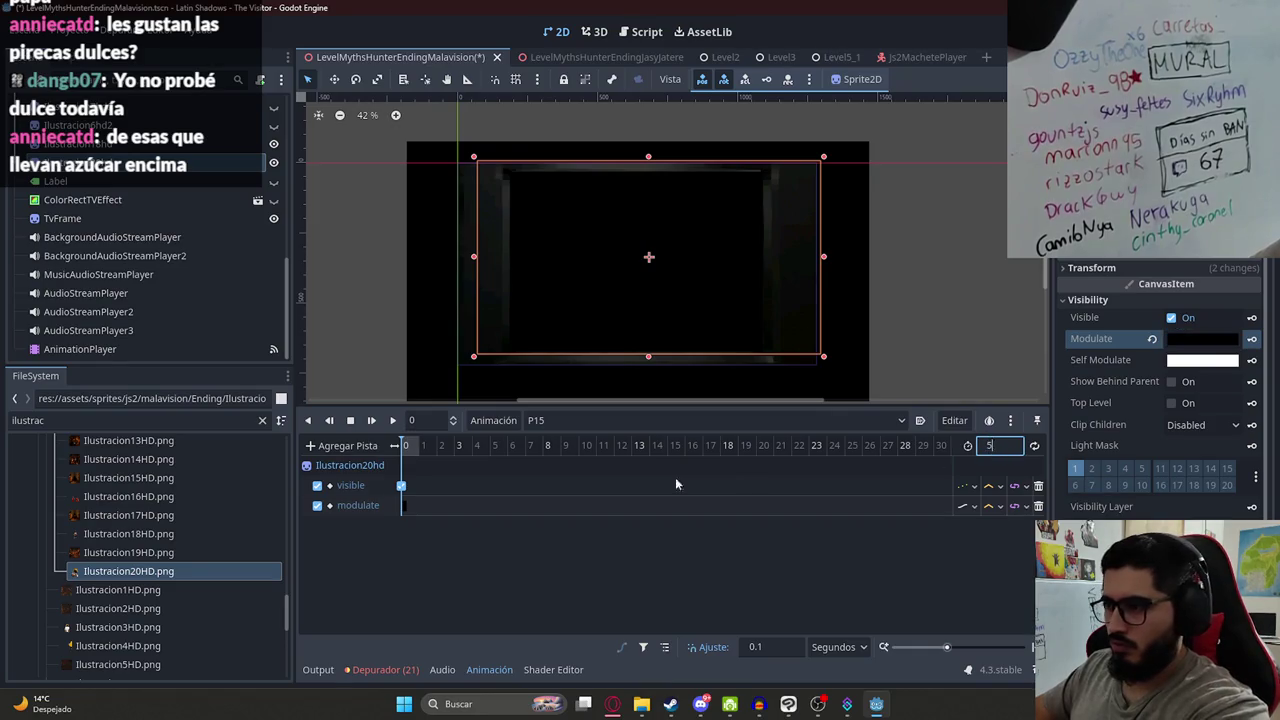
left_click(420, 450)
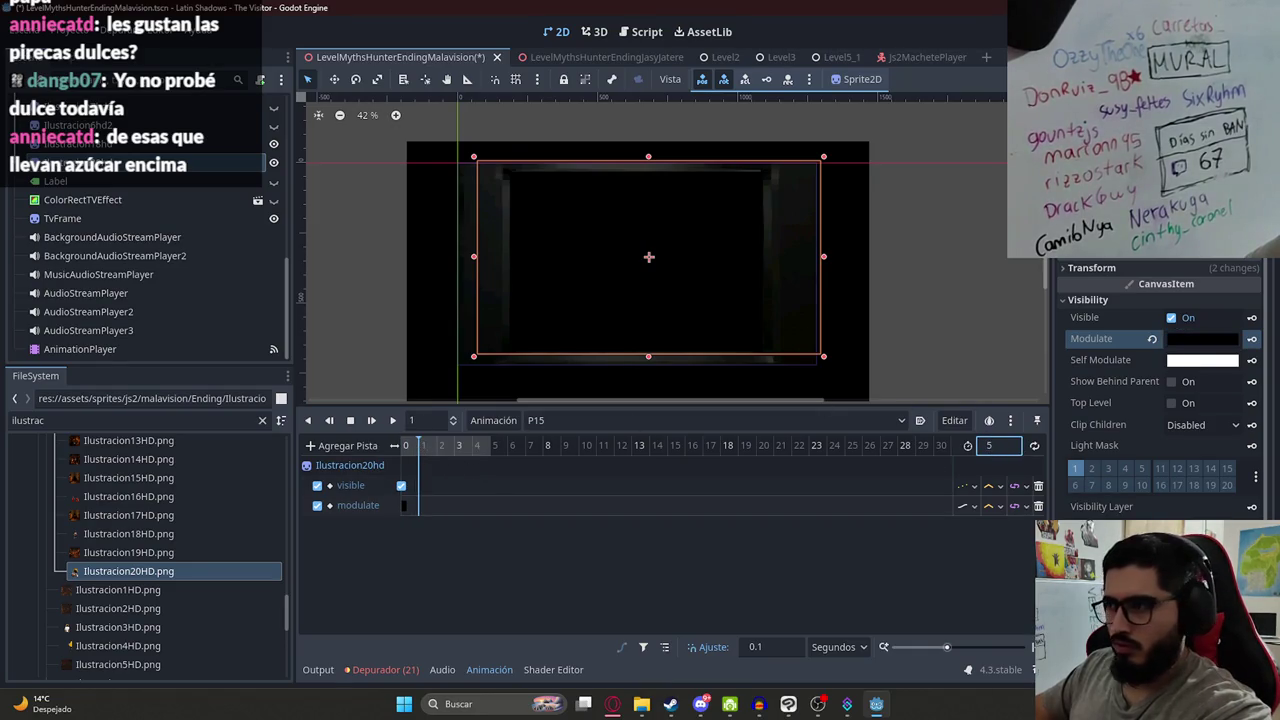
left_click(1152, 341)
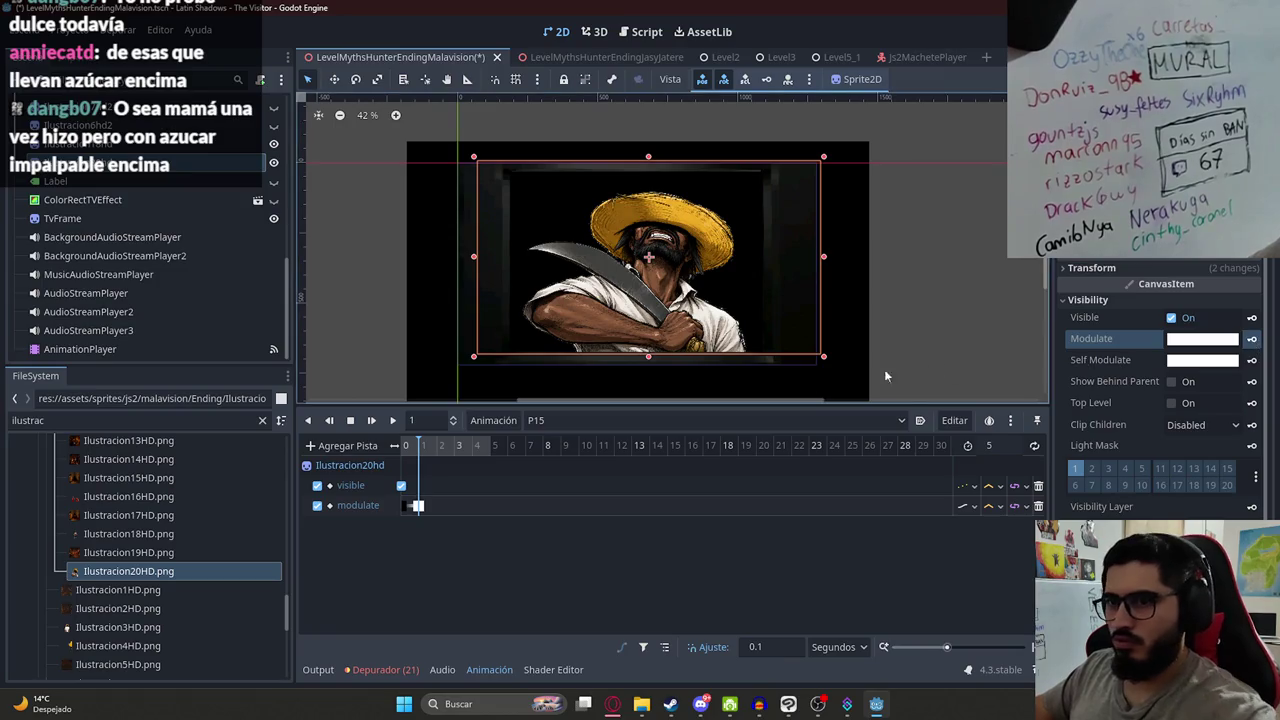
left_click(406, 446)
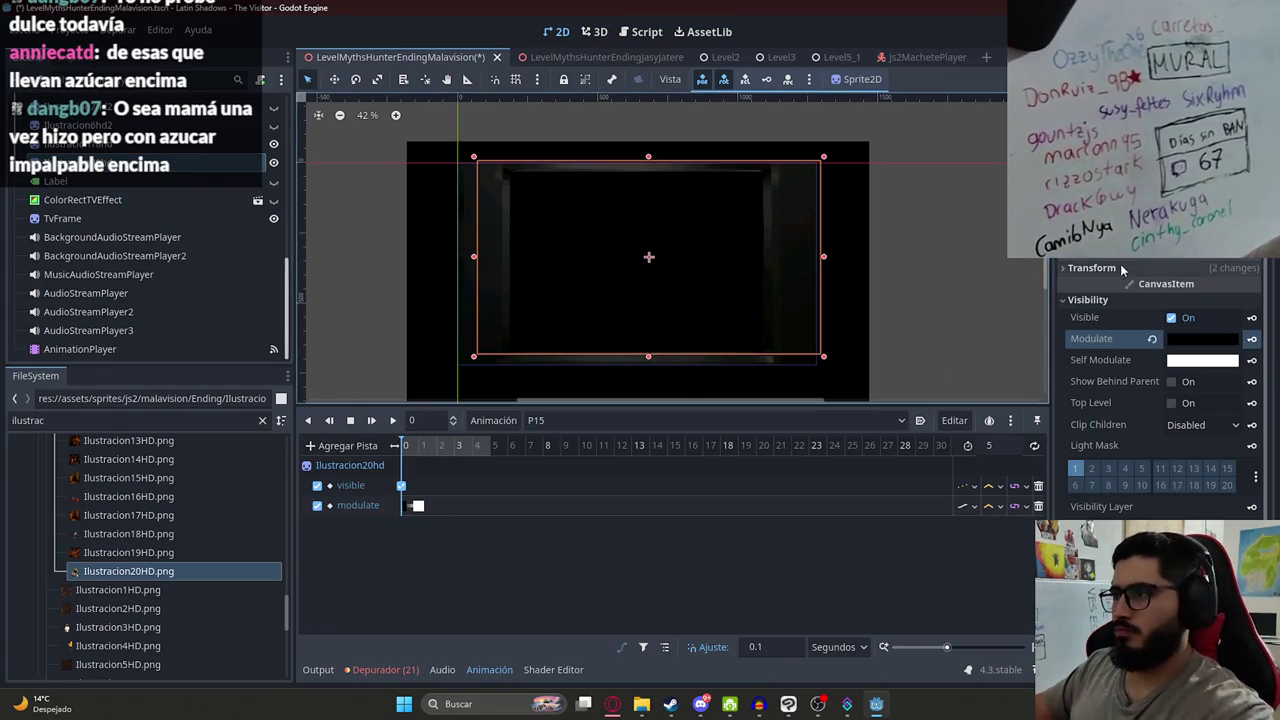
- Key the sprite's position and scale at frame 0
left_click(1245, 267)
left_click(1251, 285)
key("Return")
left_click(1251, 353)
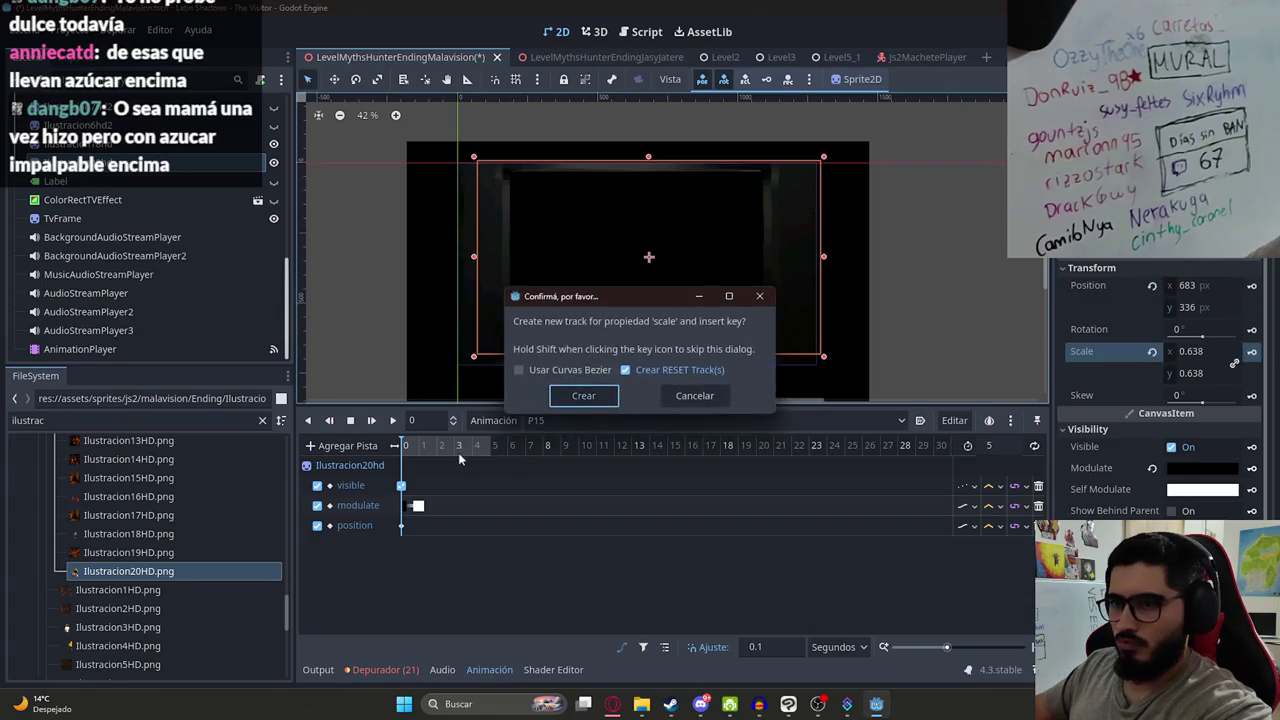
- At 5 seconds, key Scale 1.013 and a shifted position, then preview the zoom
left_click(584, 397)
left_click(492, 446)
left_click_drag(1197, 356, 1250, 356)
left_click_drag(700, 268, 689, 280)
left_click(1251, 354)
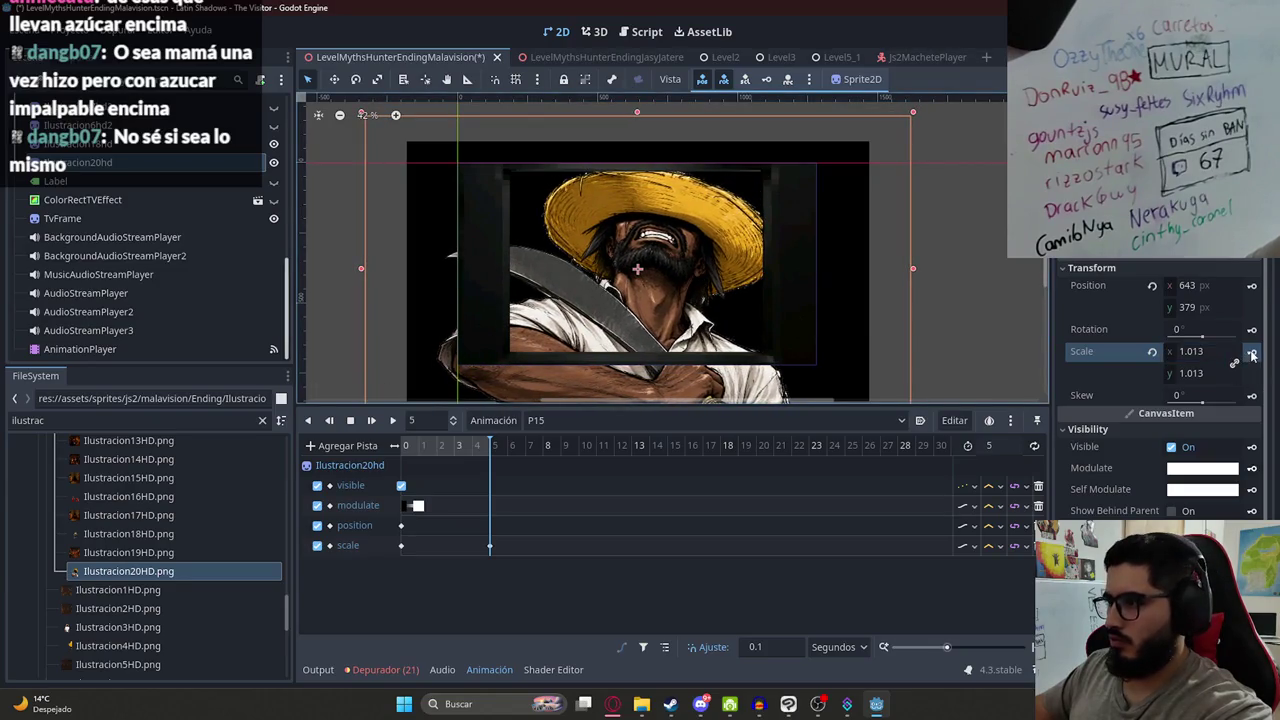
left_click(1250, 288)
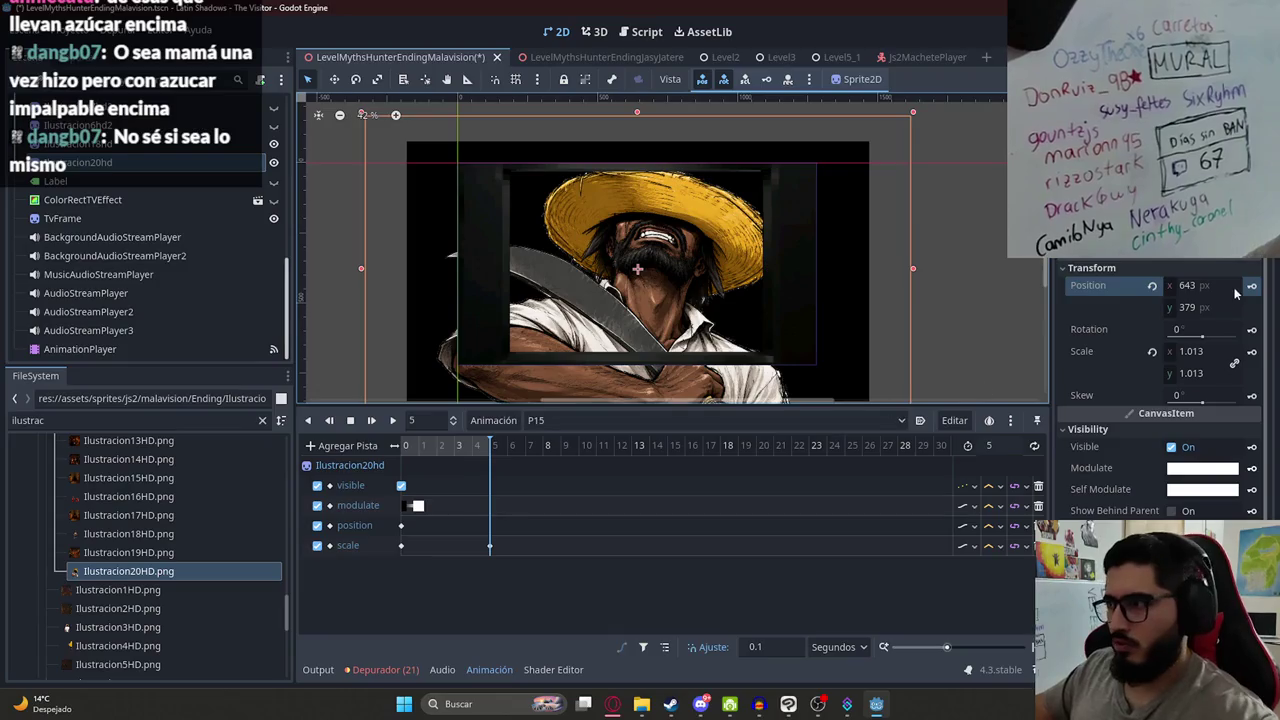
left_click(392, 420)
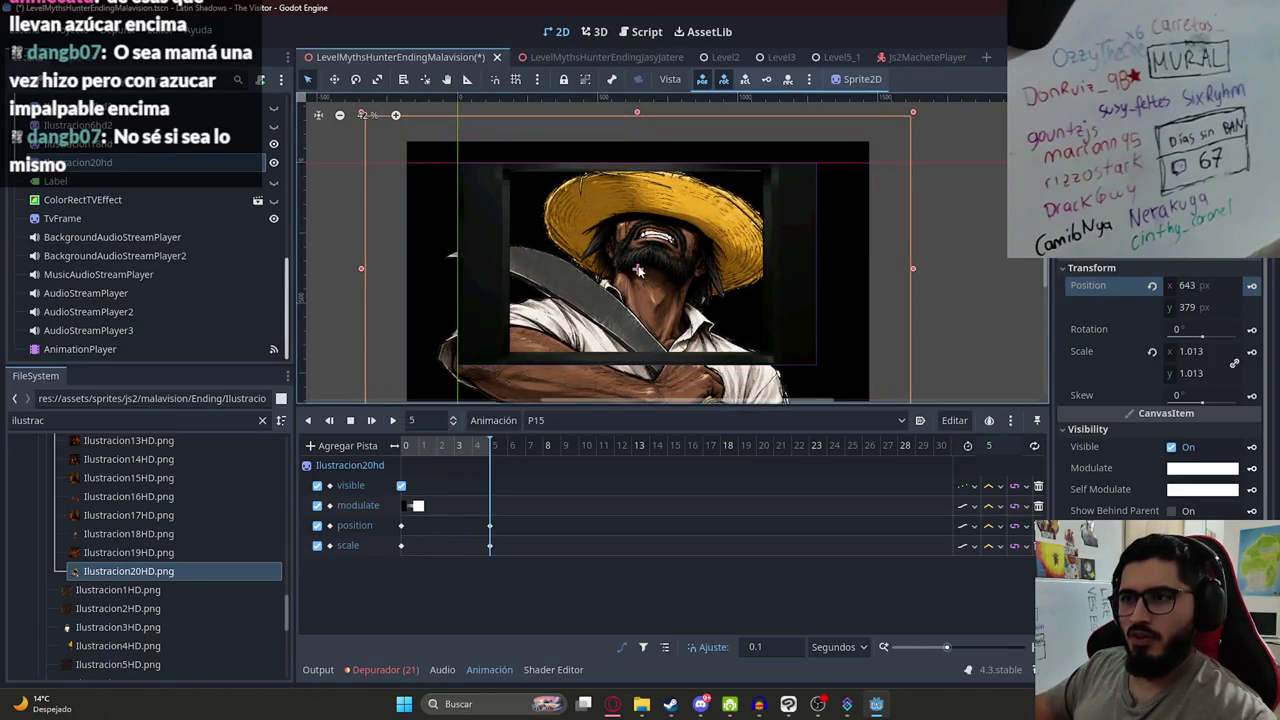
- Key the sprite hidden at 5 seconds, set P15's length to 8, and add an audio playback track
left_click(1190, 450)
left_click(1251, 447)
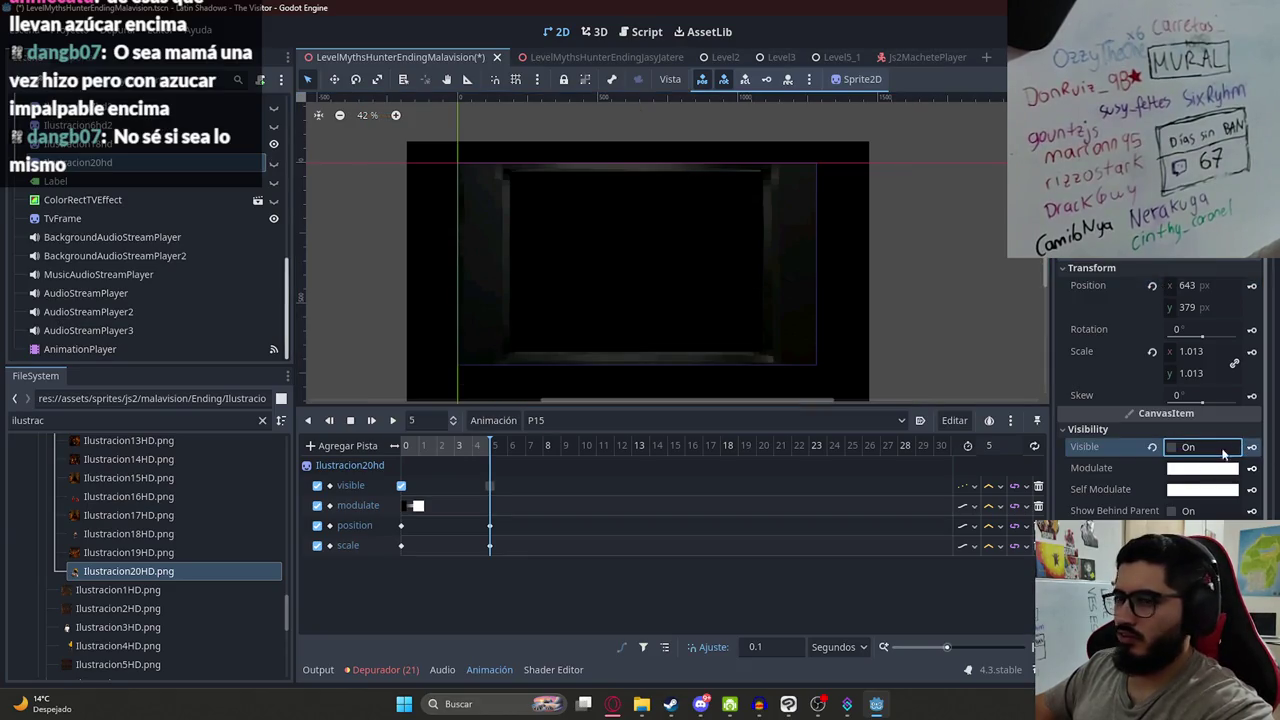
left_click(1019, 447)
type("8")
key("Return")
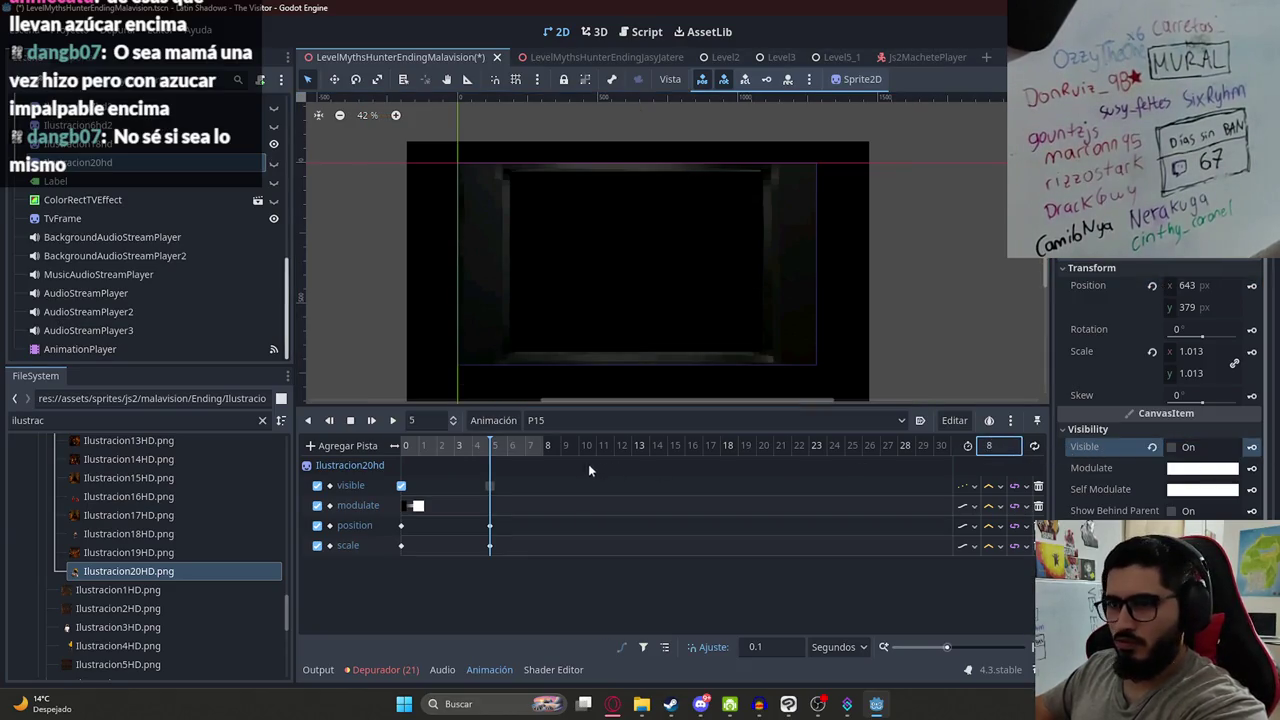
left_click(369, 442)
left_click(414, 597)
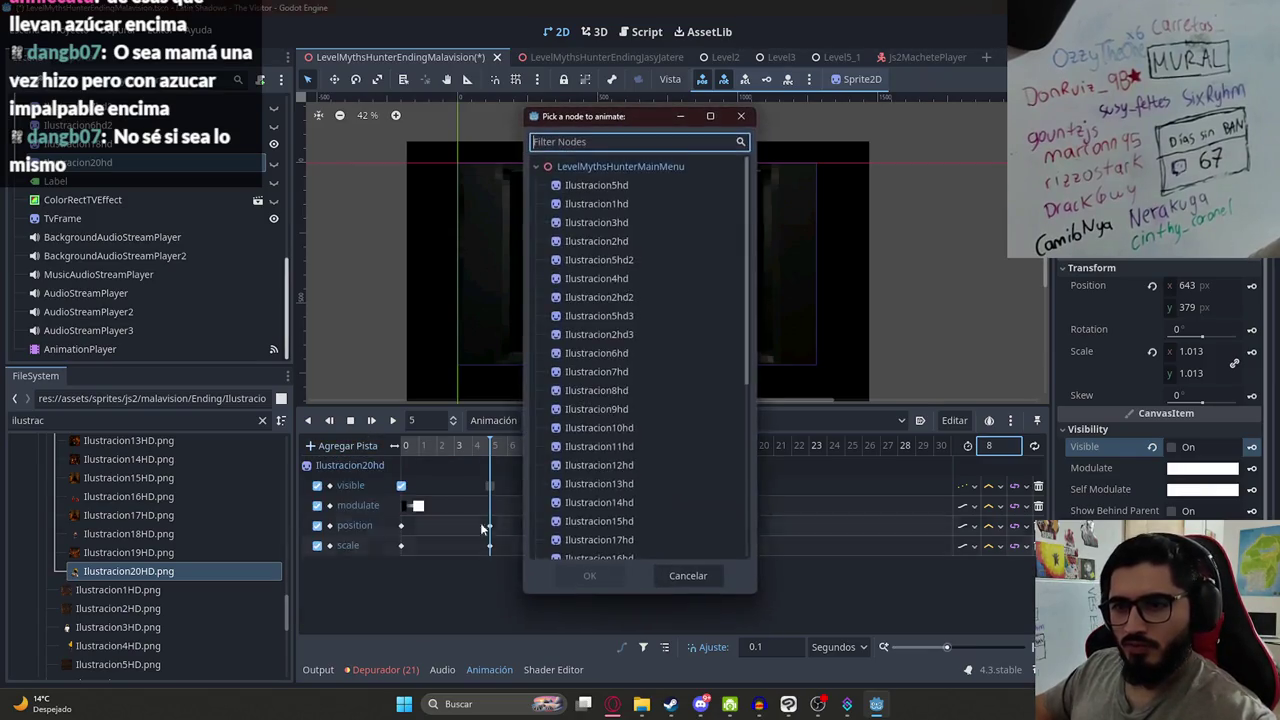
- Place machete_hit.wav on the AudioStreamPlayer track so it starts at 5 seconds
double_click(633, 492)
left_click(147, 420)
key("ctrl+a")
type("mache")
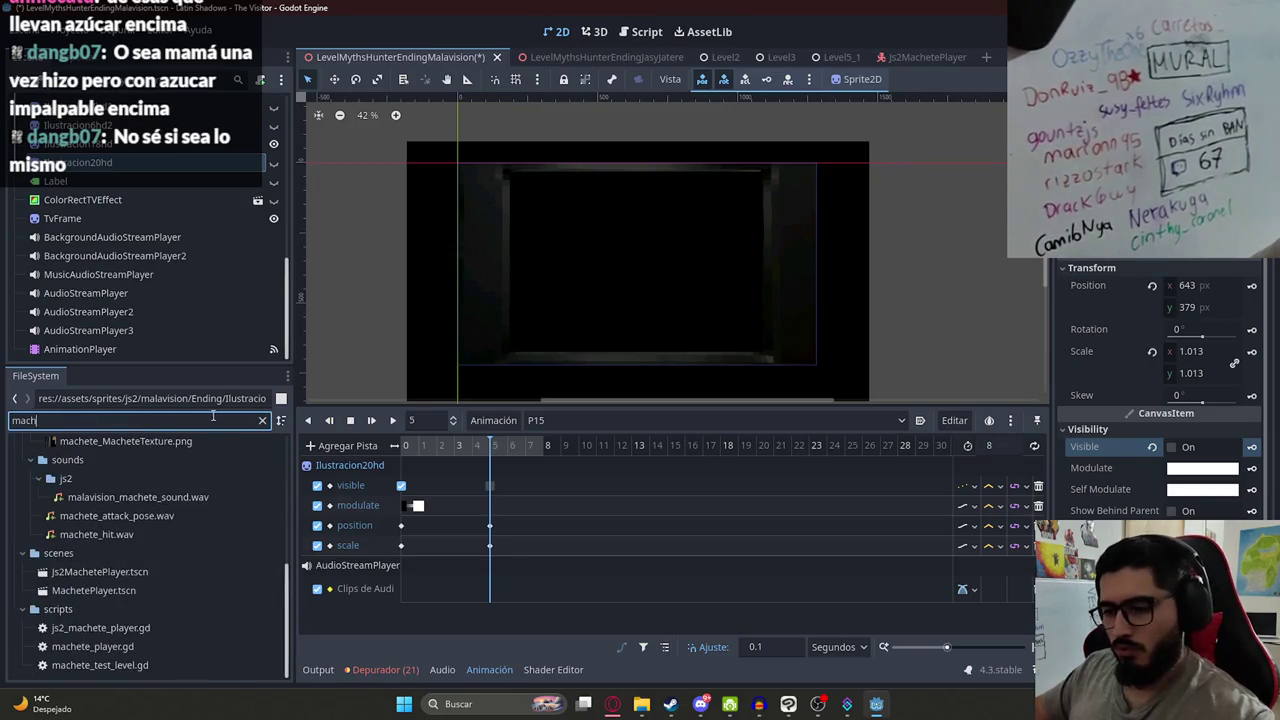
mouse_move(156, 530)
left_mouse_down()
mouse_move(493, 543)
mouse_move(505, 588)
left_mouse_up()
scroll(525, 590, "up", 5, "ctrl")
left_click_drag(665, 590, 580, 591)
- Preview P15 from 4.5 seconds and save the scene
left_click(475, 448)
left_click(394, 421)
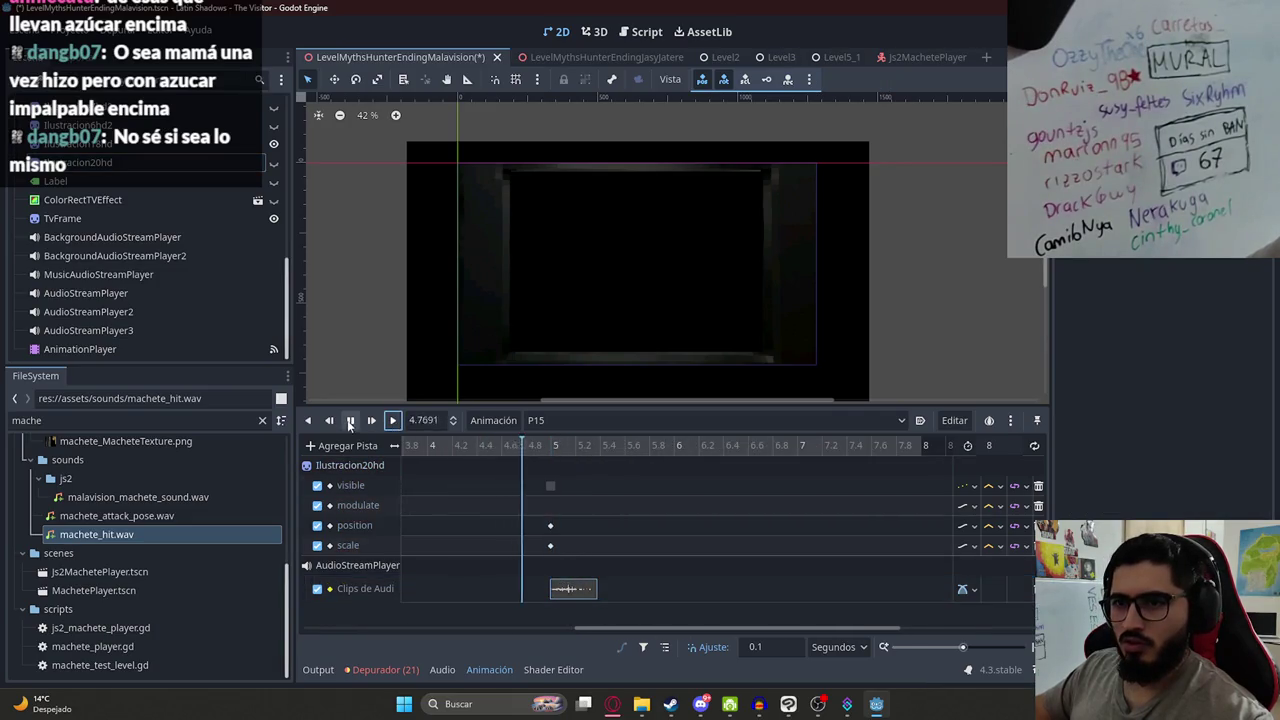
left_click(355, 422)
left_click(1002, 441)
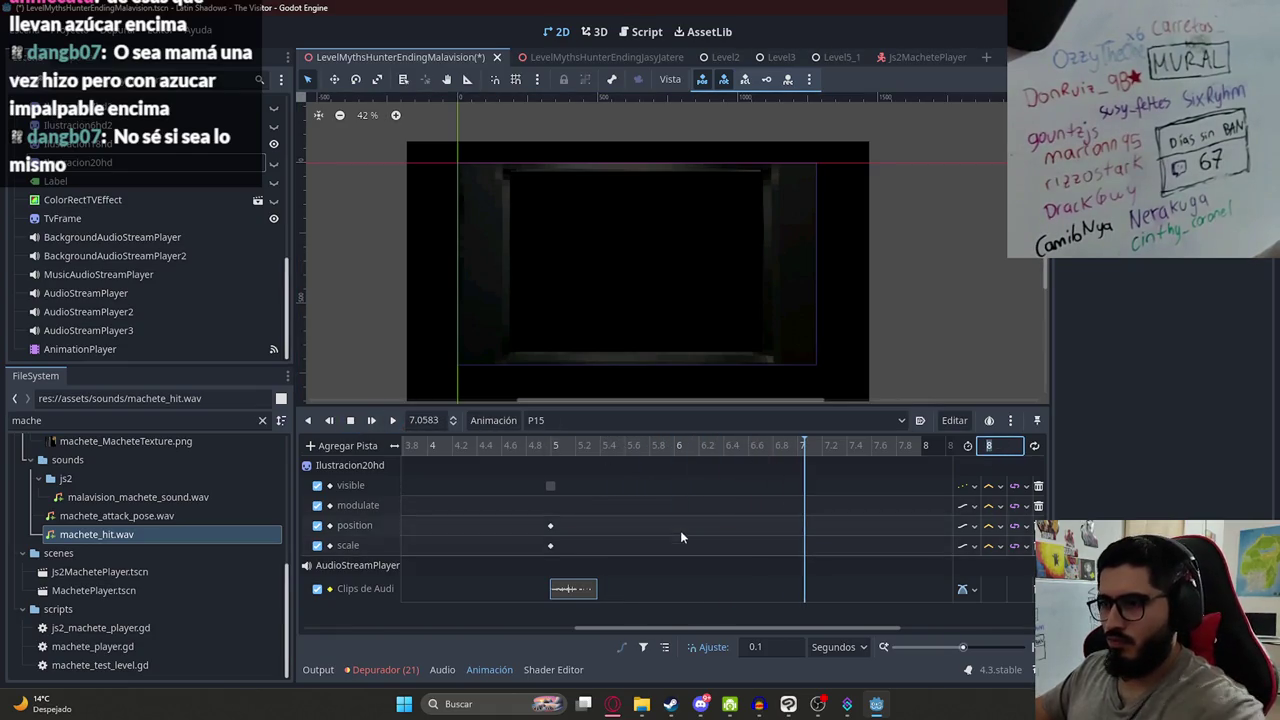
scroll(563, 508, "down", 5)
right_click(548, 511)
key("Escape")
key("ctrl+s")
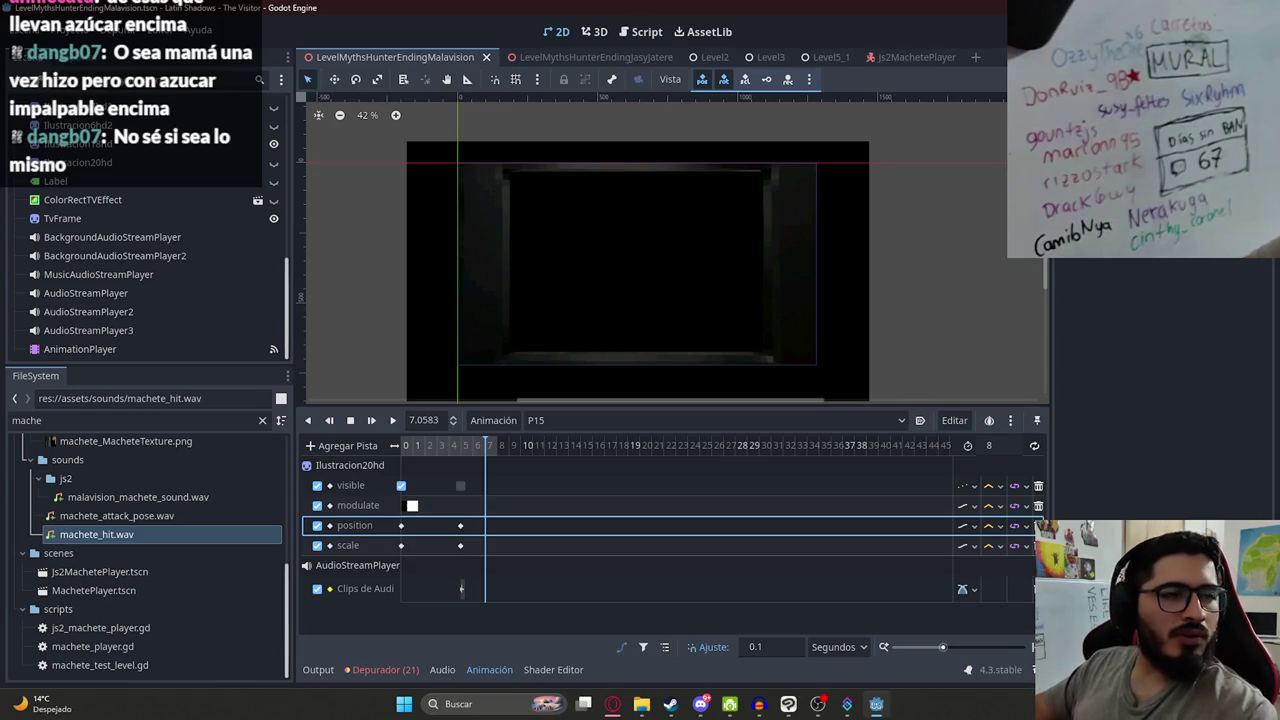
left_click(480, 250)
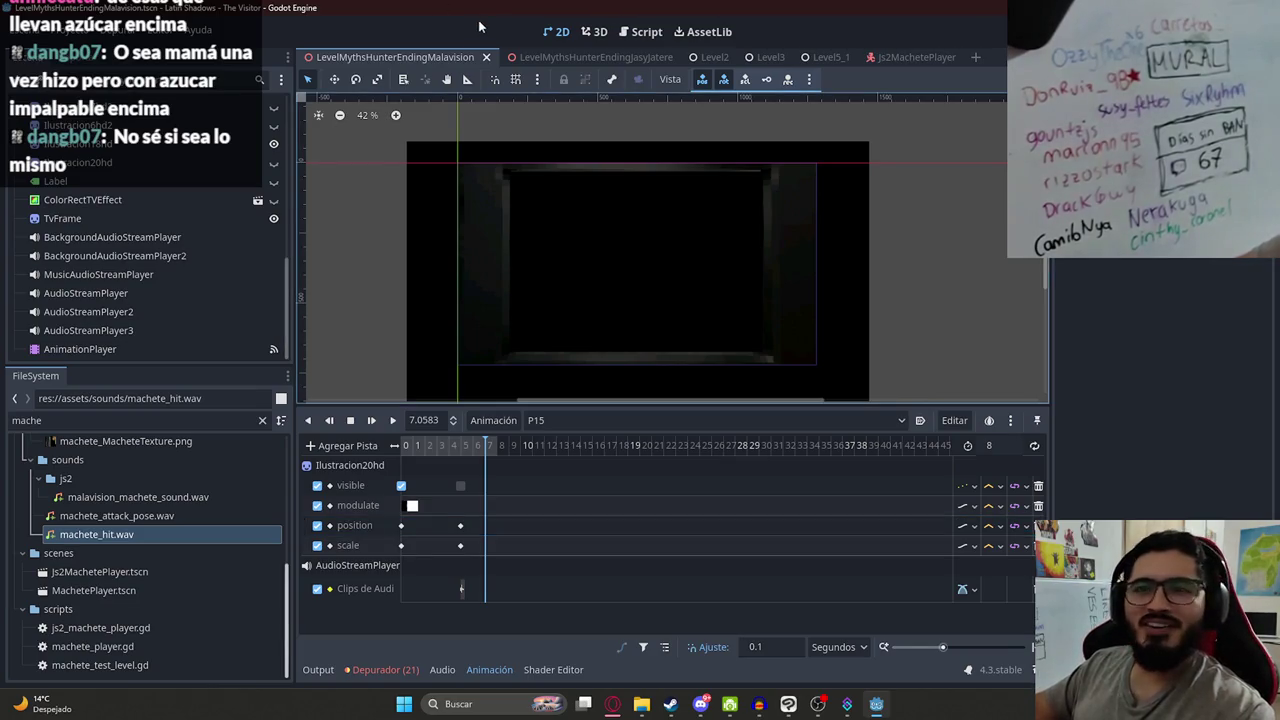
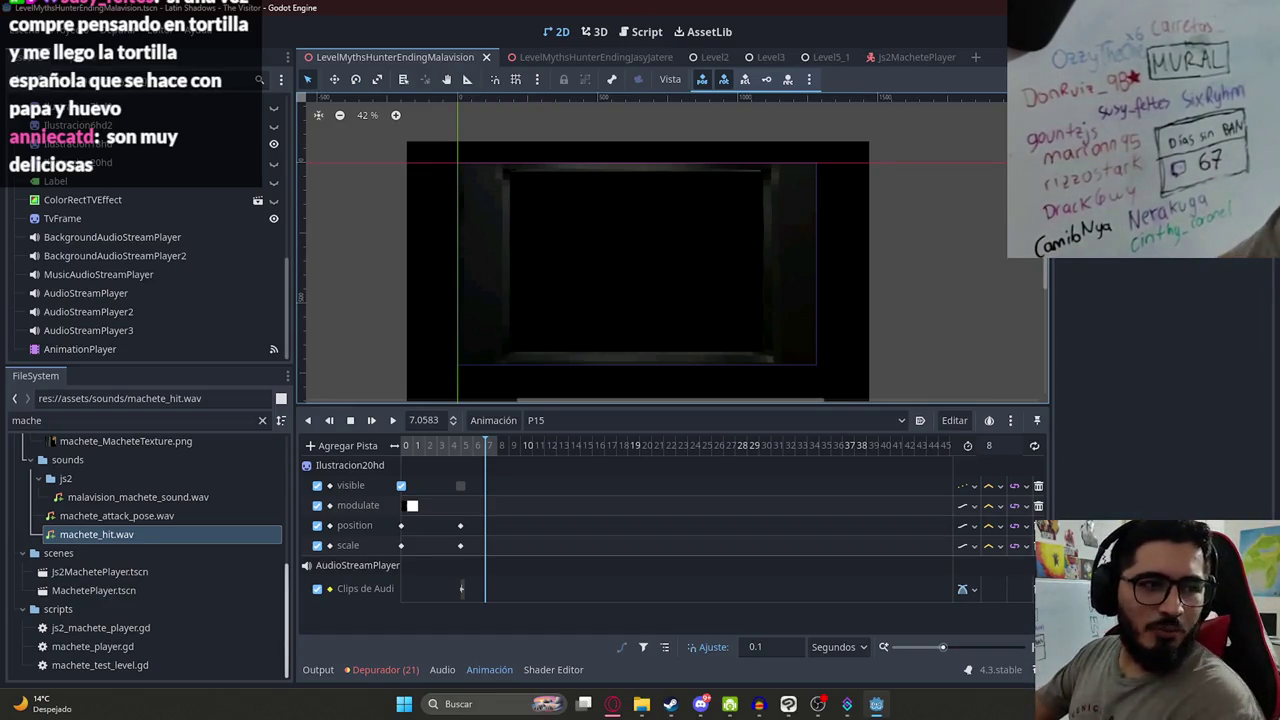
- Rewind and play the P15 animation, then move the playhead to the 5 s mark
left_click_drag(437, 446, 365, 445)
left_click(392, 420)
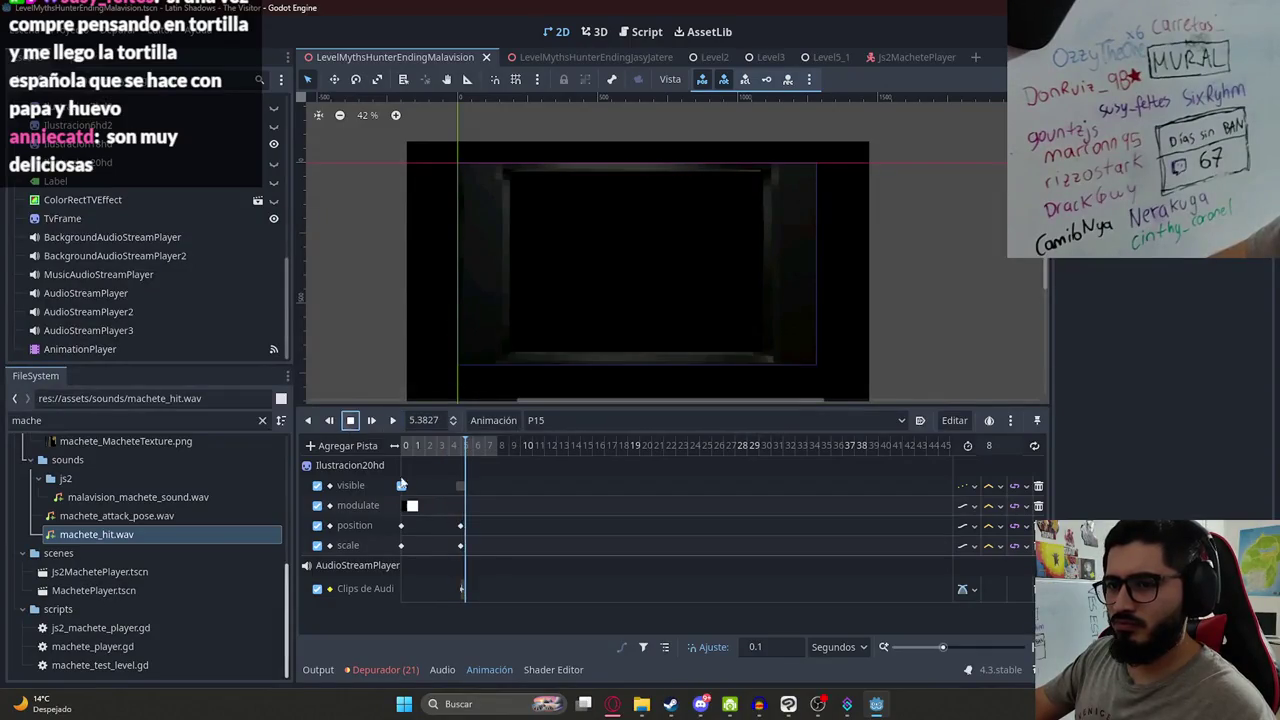
scroll(540, 478, "up", 3)
left_click(723, 447)
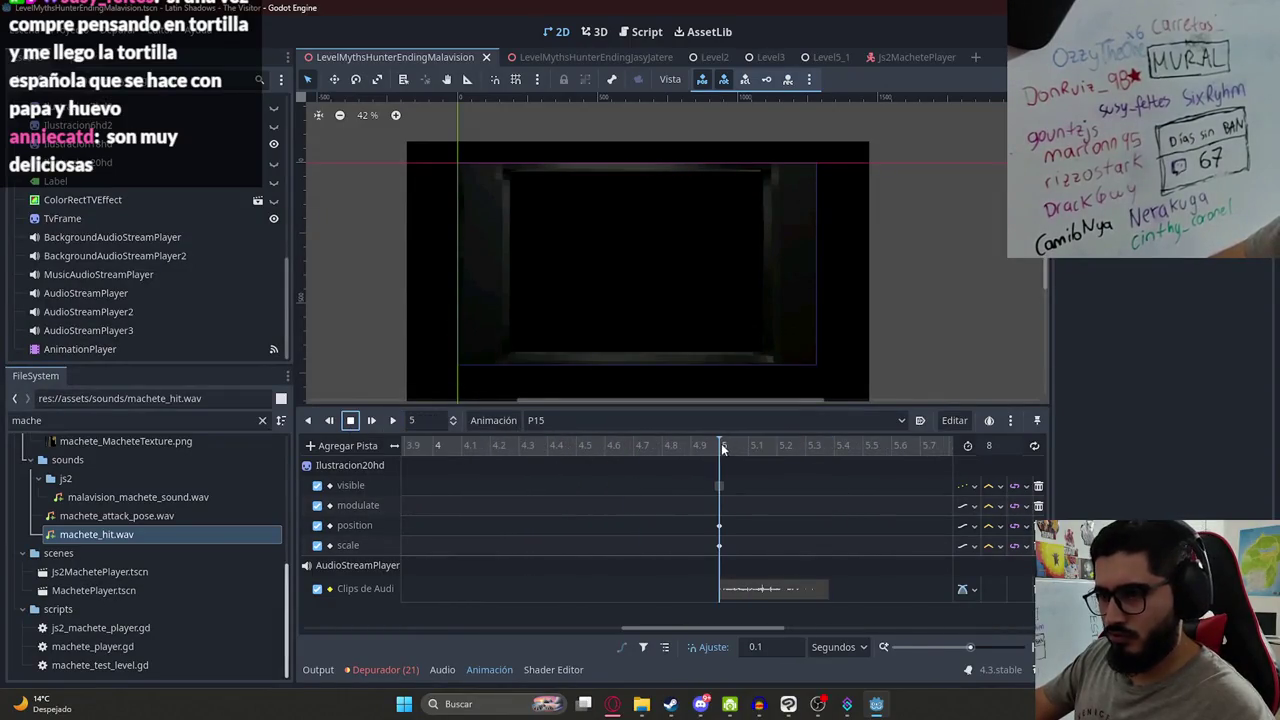
- Add a new track to P15 that targets the scene's root node
left_click(347, 446)
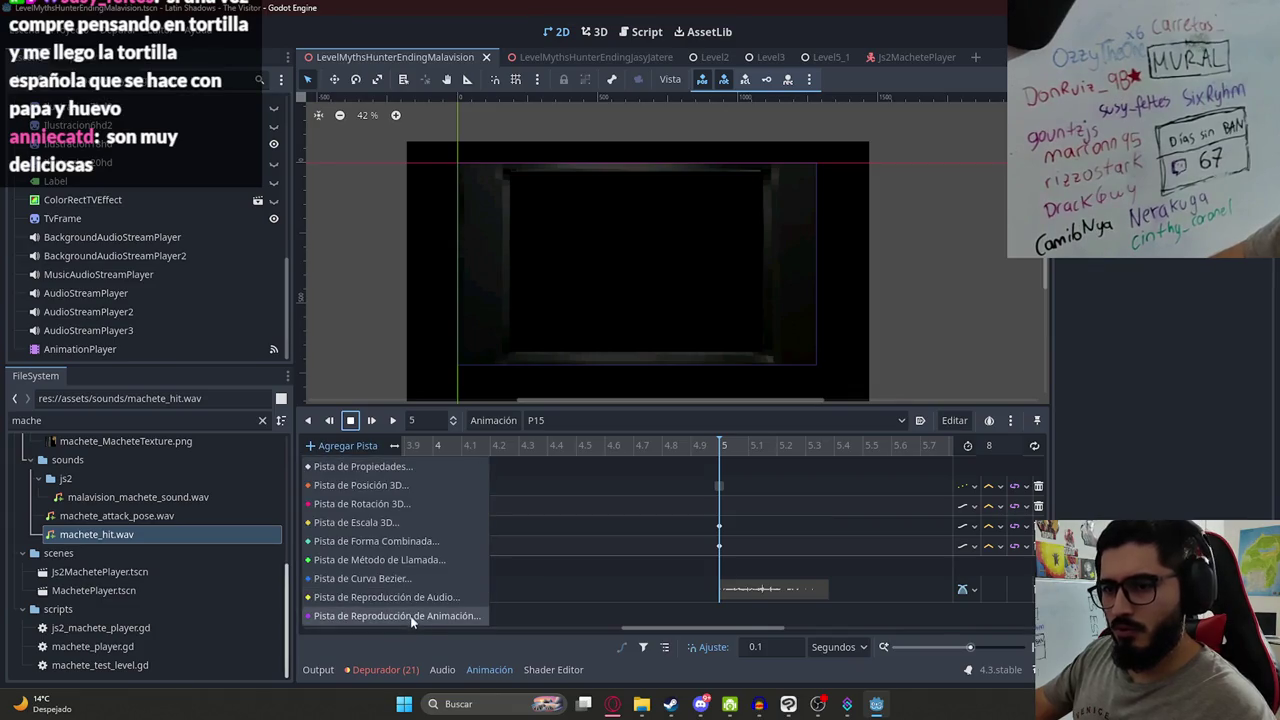
left_click(413, 559)
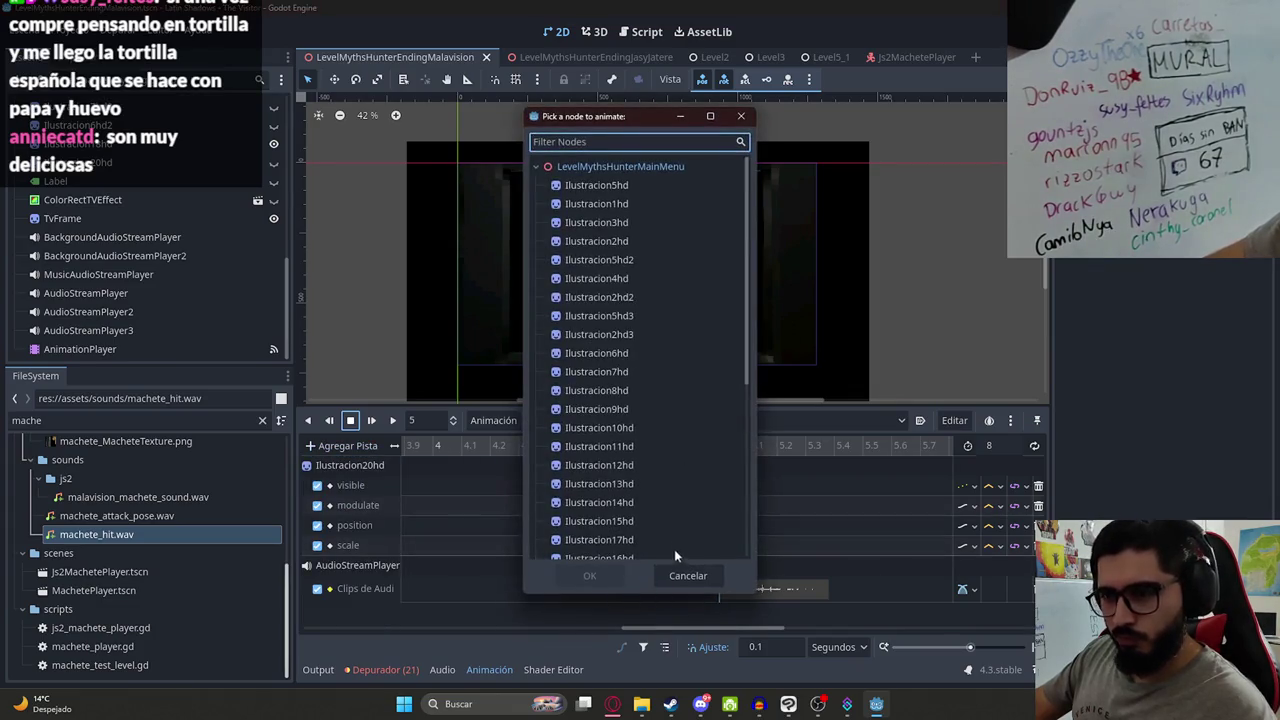
left_click(620, 166)
left_click(589, 575)
scroll(257, 108, "up", 5)
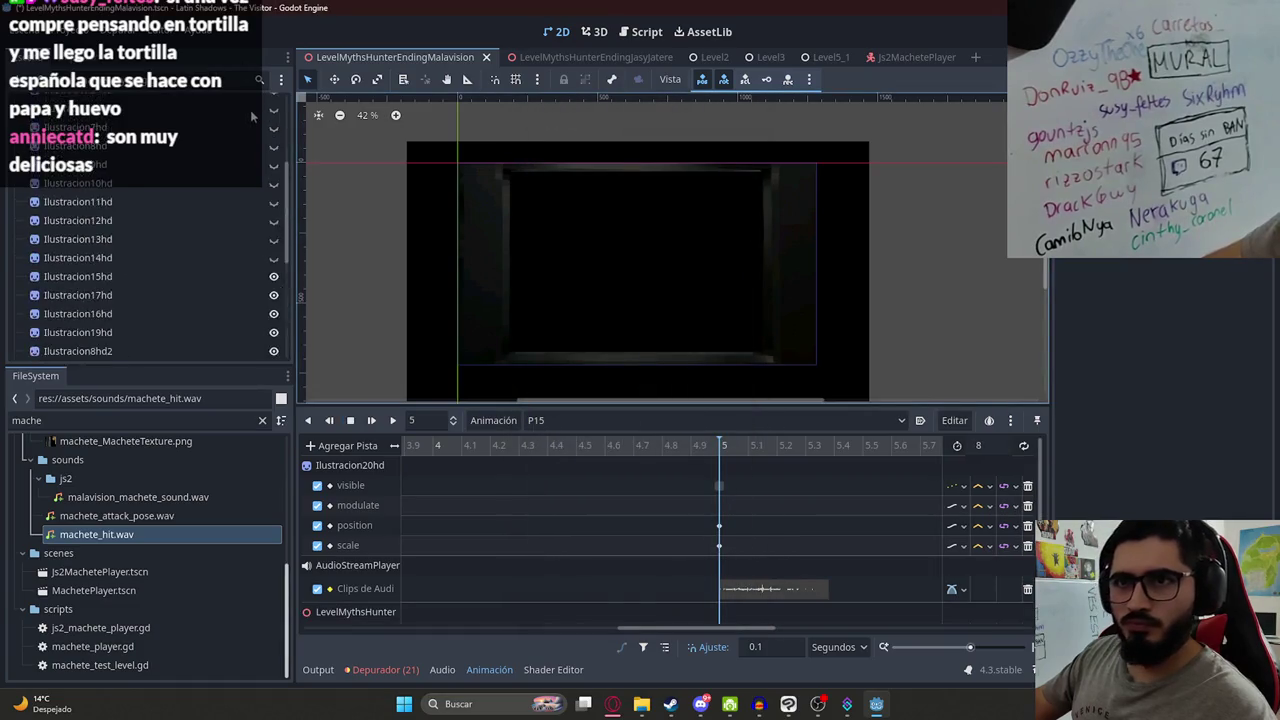
left_click(257, 105)
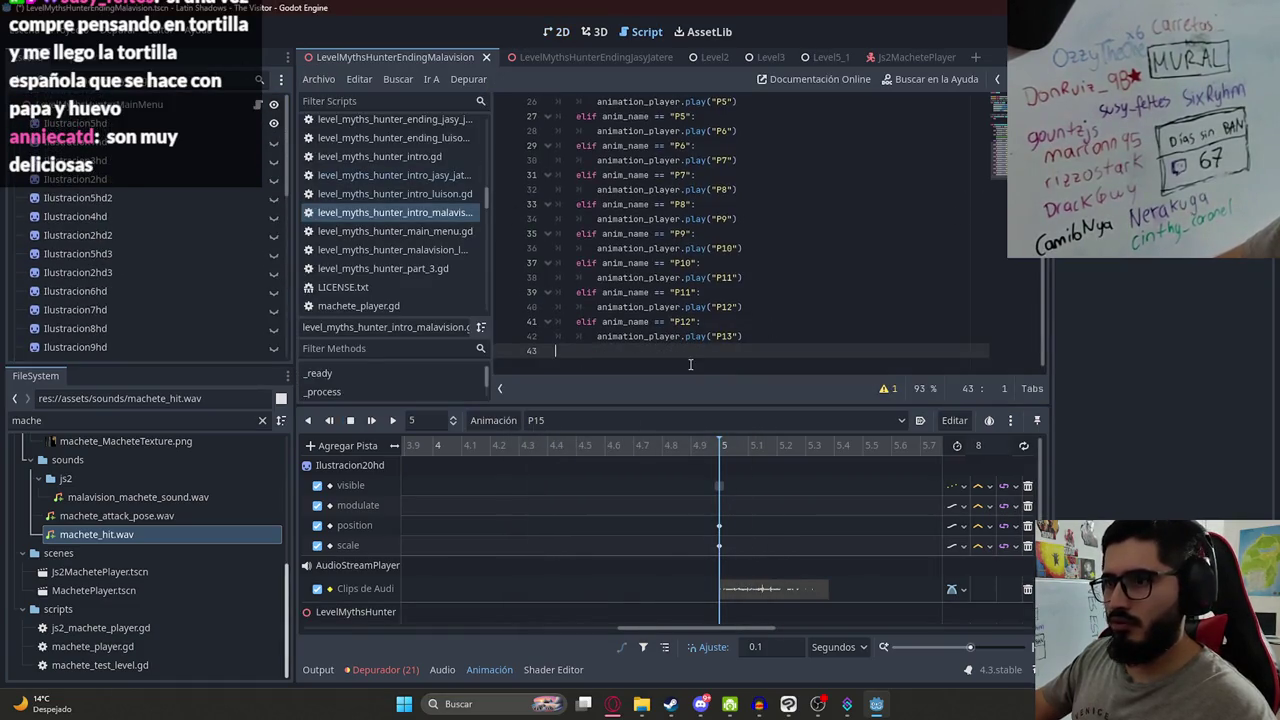
- Append func stop(): to the script, calling $BackgroundAudioStreamPlayer.stop()
key("Return")
type("func sto")
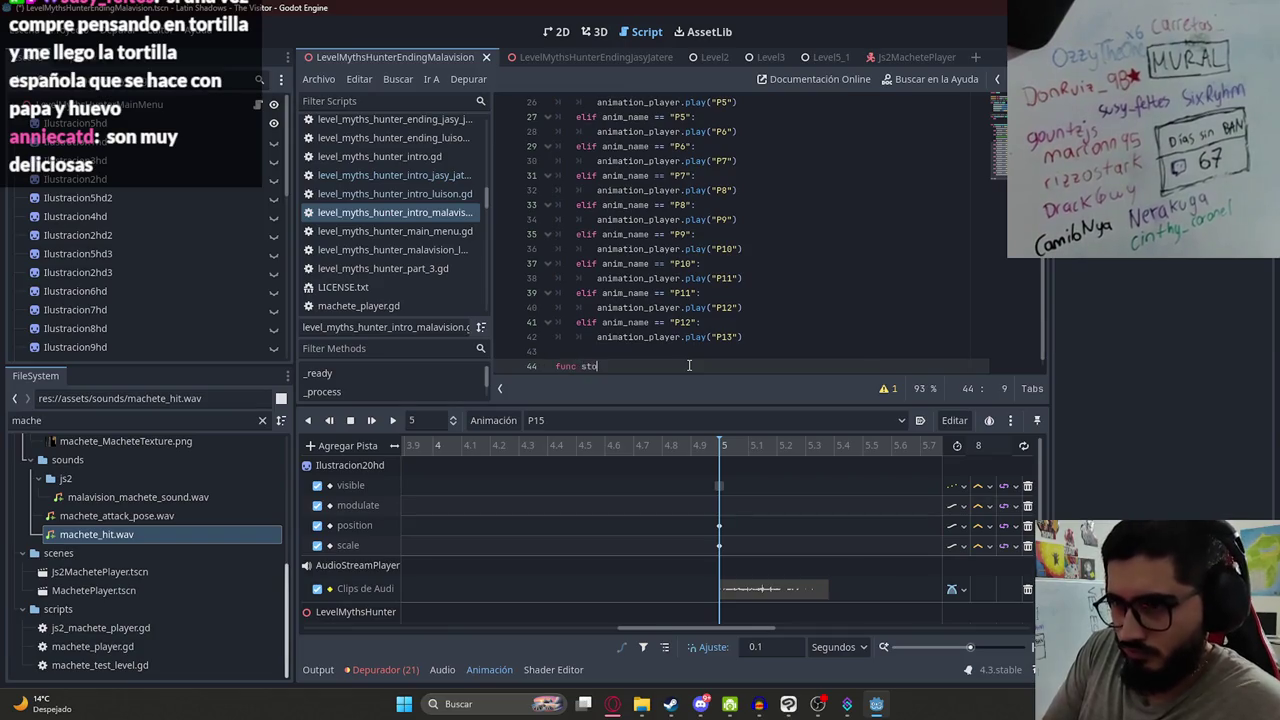
type("p(")
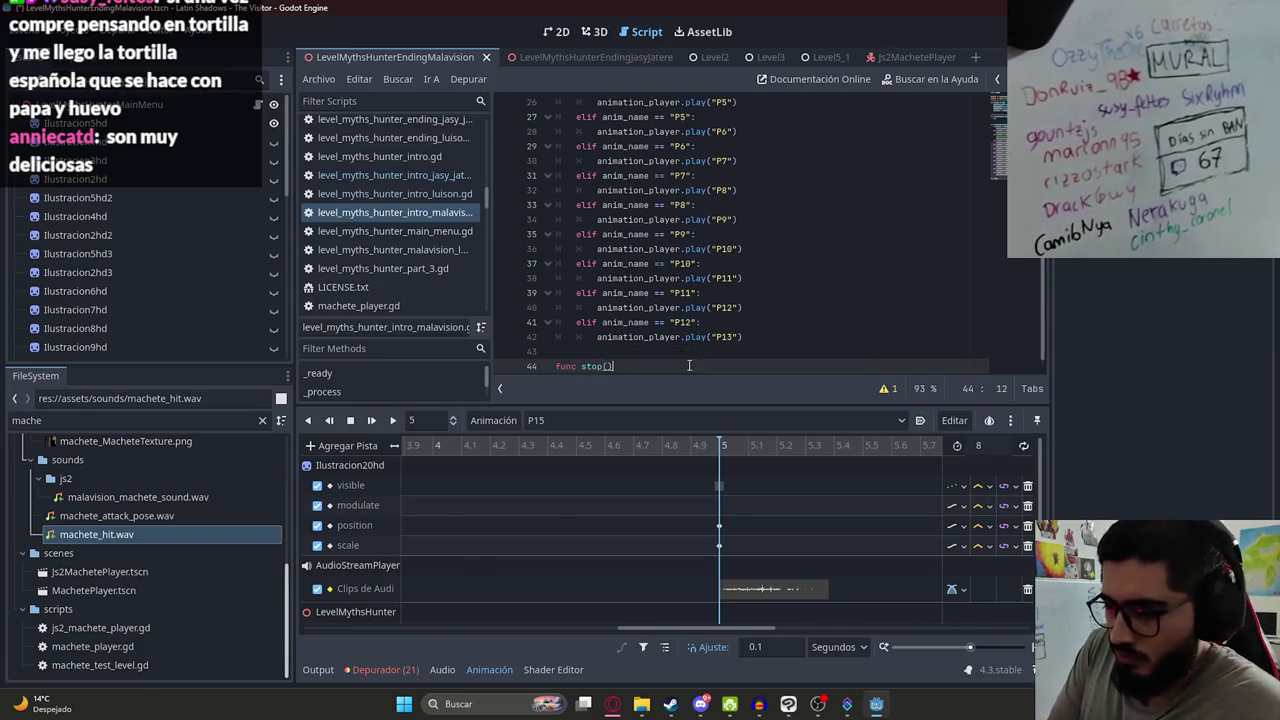
type("Ñ:")
key("Return")
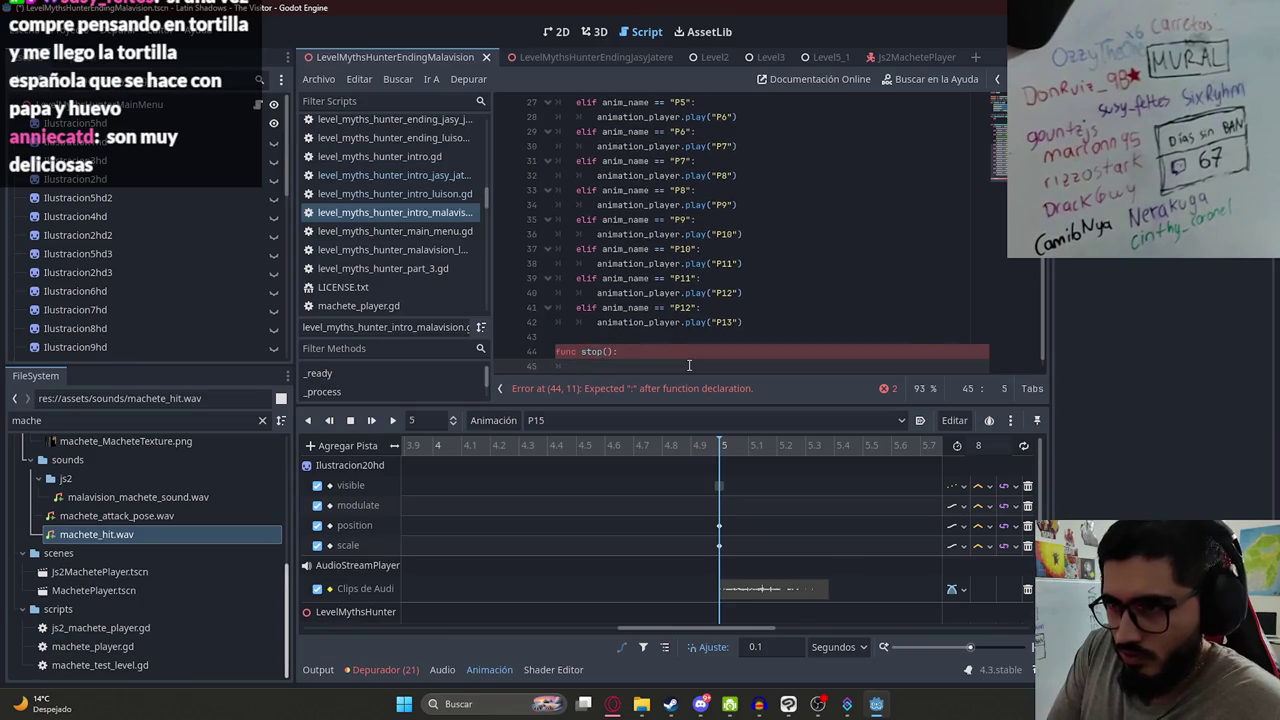
type("$")
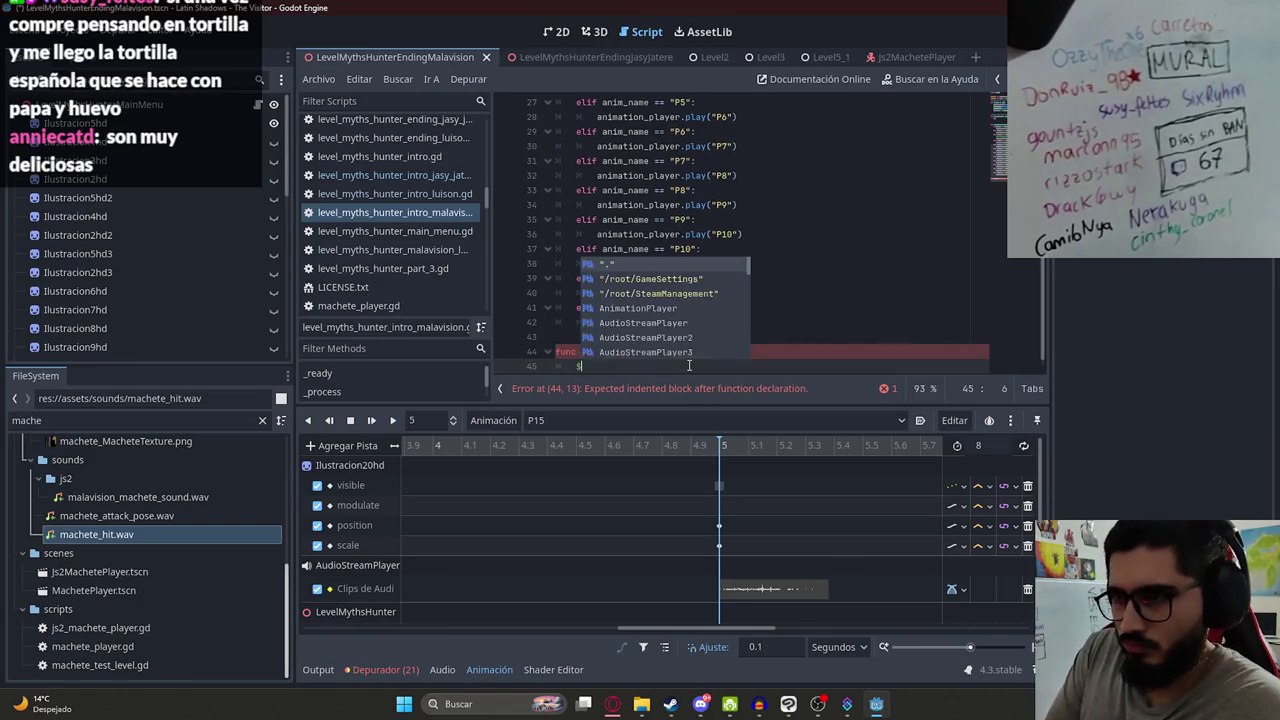
type("Bac")
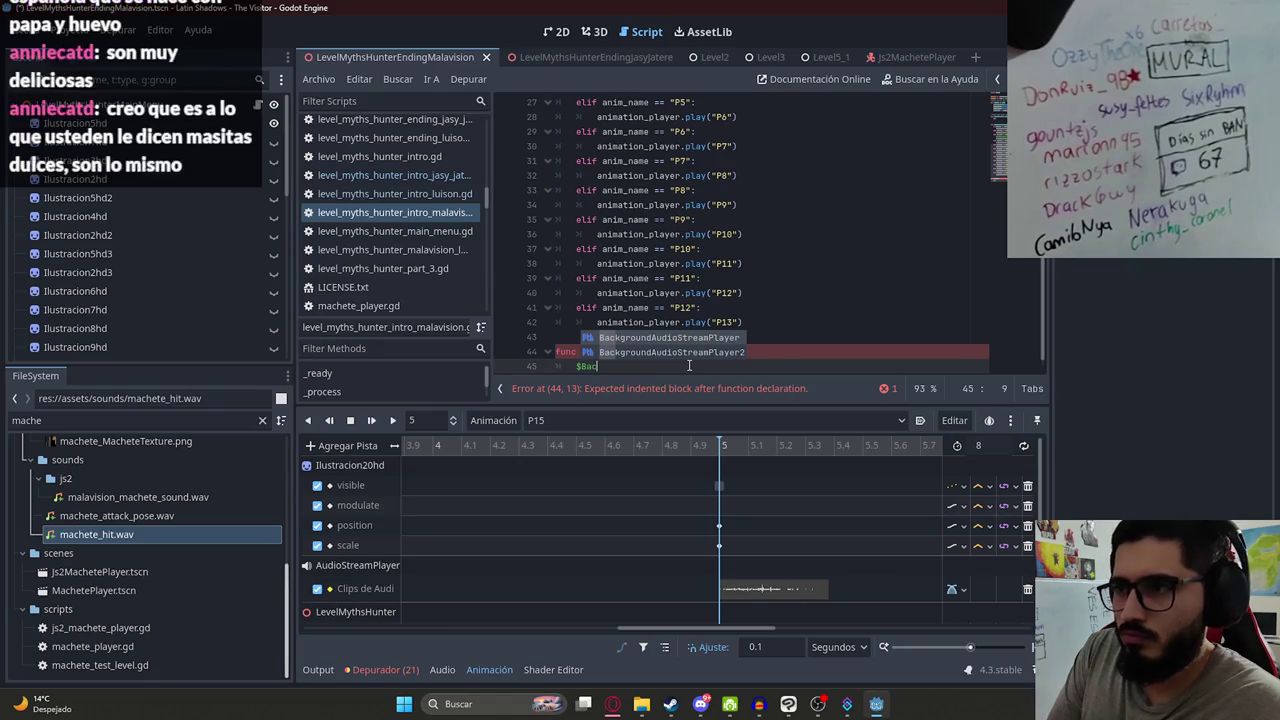
key("Return")
type("st")
key("Return")
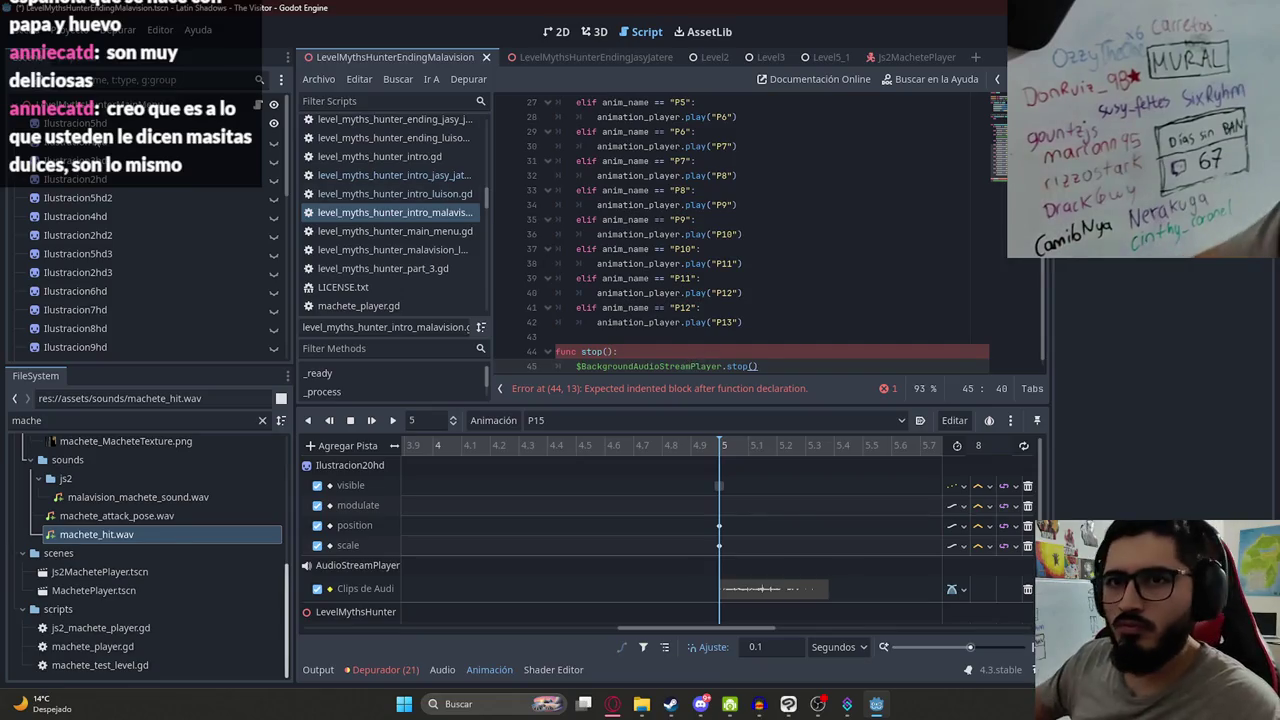
scroll(770, 230, "up", 10)
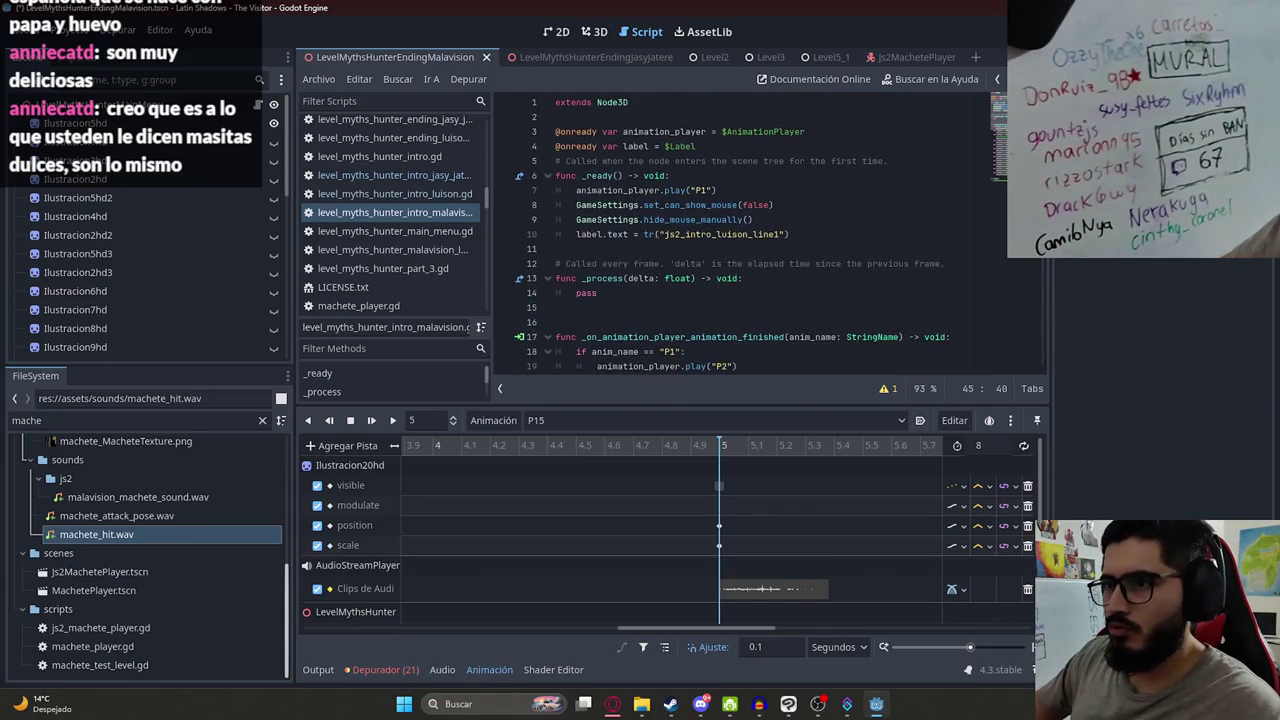
scroll(770, 230, "down", 9)
- Duplicate the stop line and change the copy to $BackgroundAudioStreamPlayer2.stop()
left_click_drag(760, 351, 578, 352)
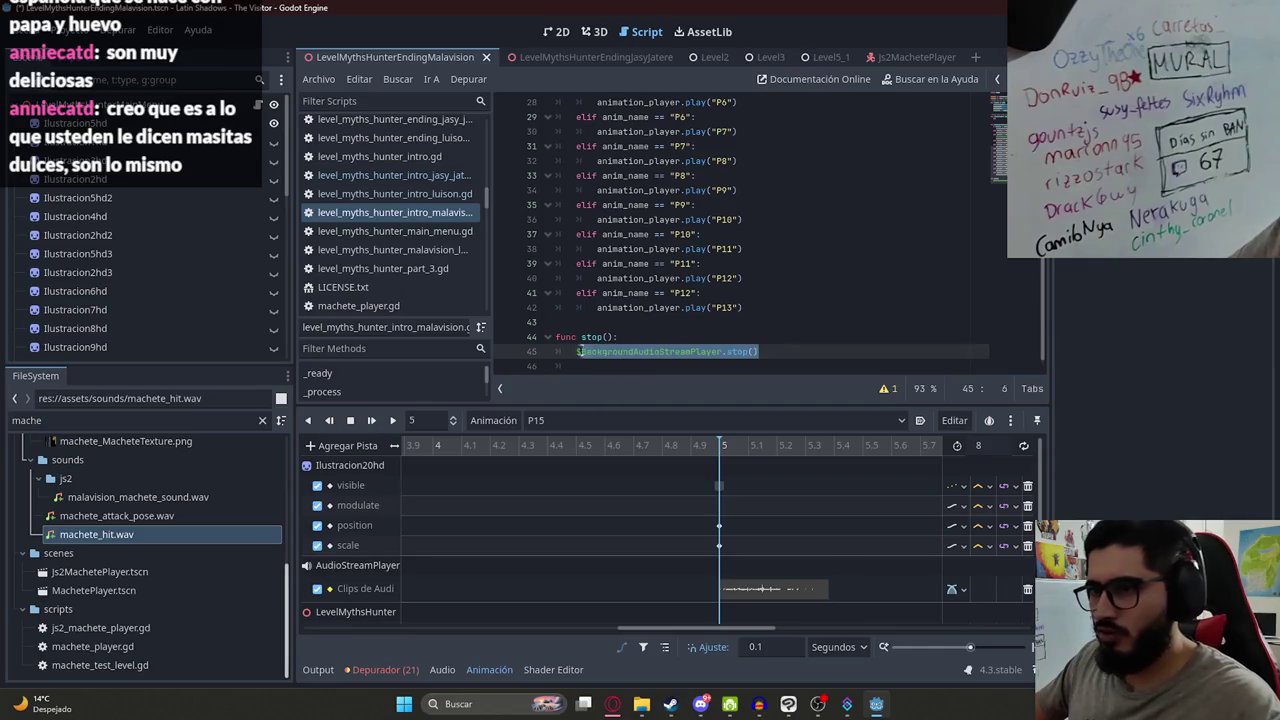
key("ctrl+c")
left_click(591, 368)
key("ctrl+v")
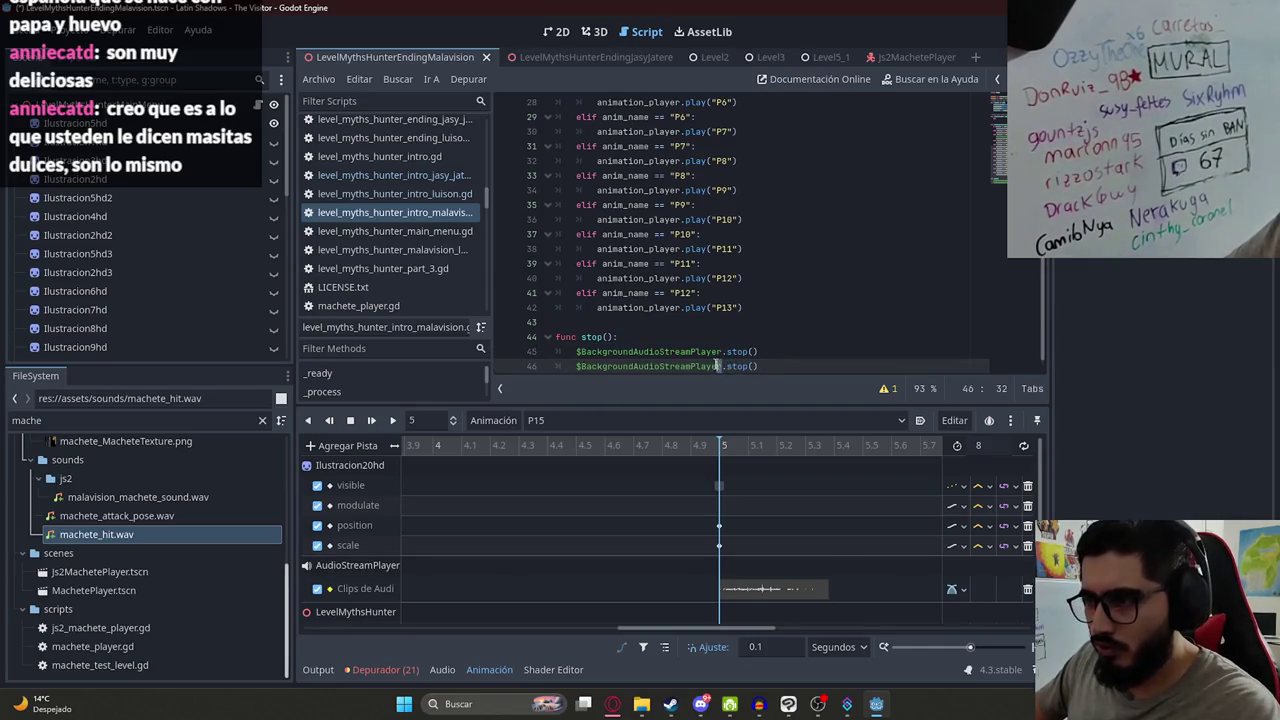
type("2")
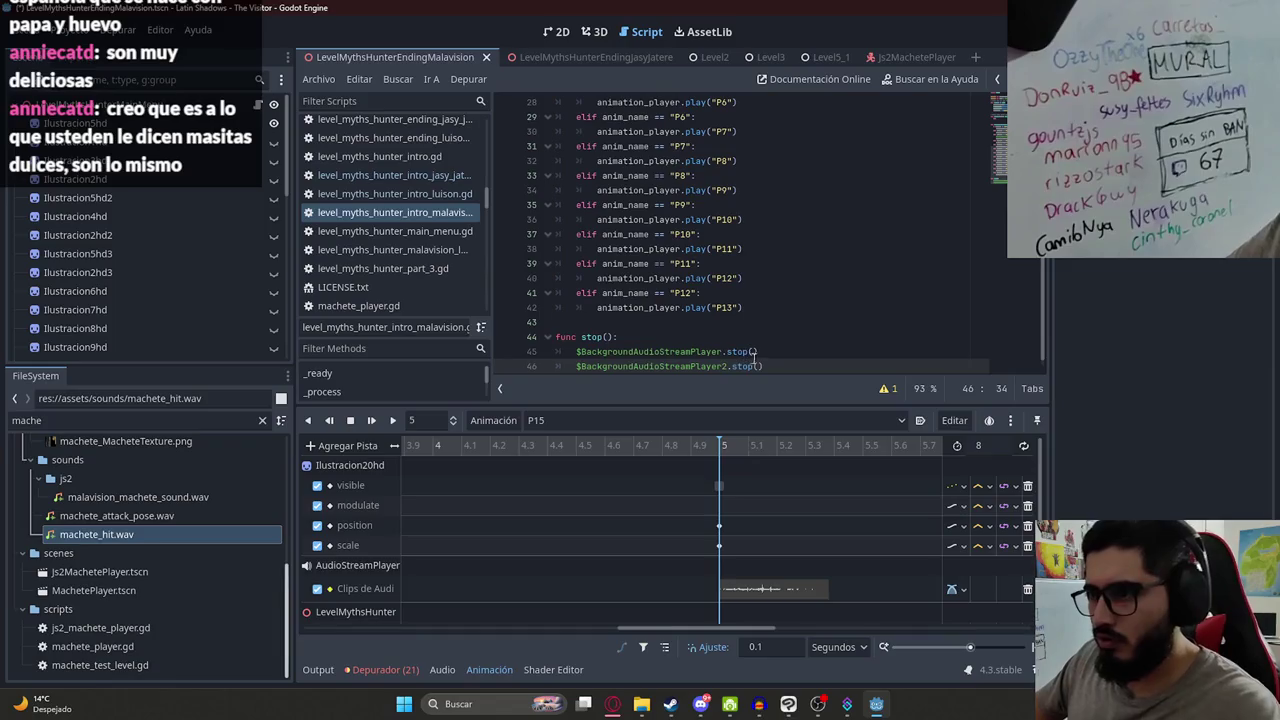
key("End")
key("Return")
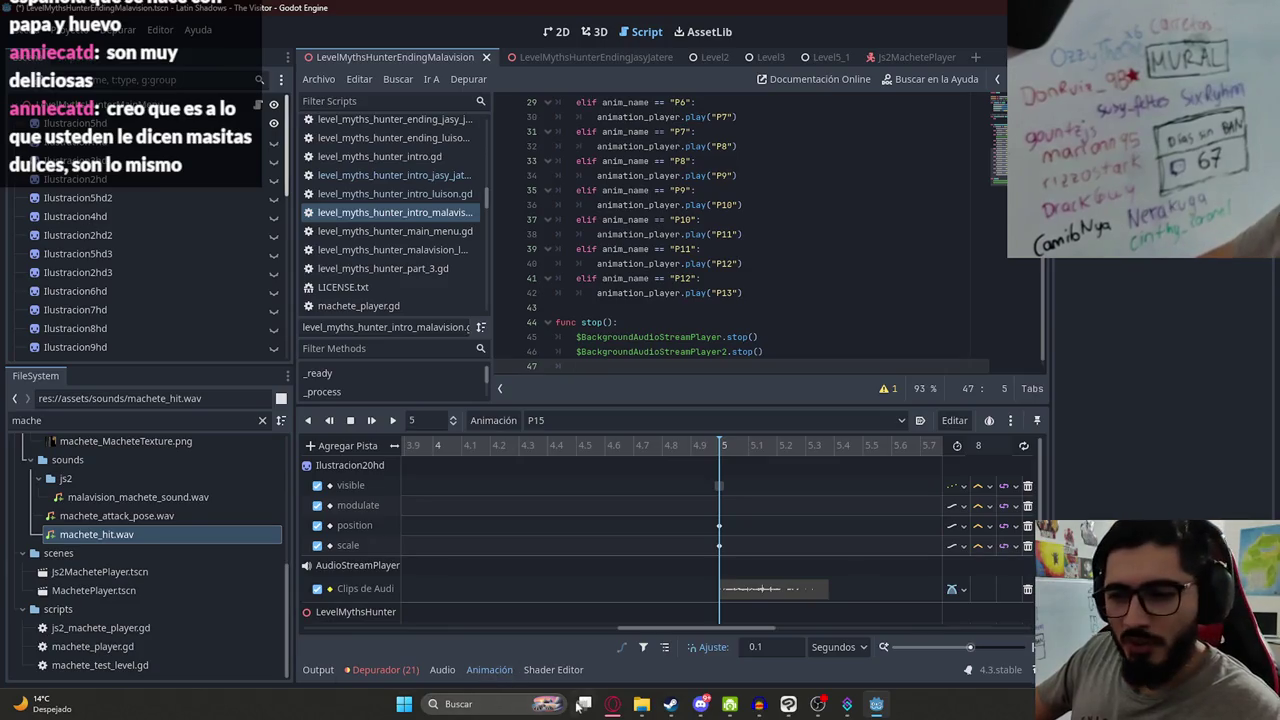
left_click(616, 710)
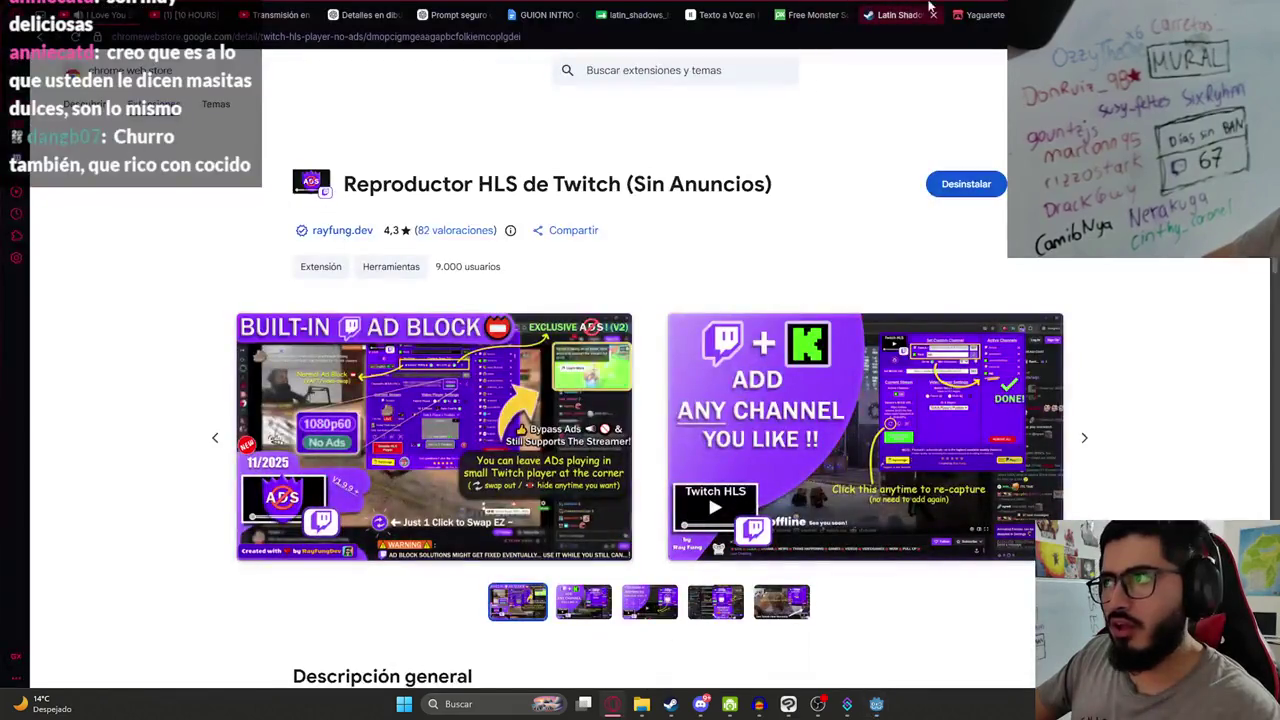
- In a new tab, search images for 'masita dulce paraguay' and scroll through the results
key("ctrl+t")
type("m")
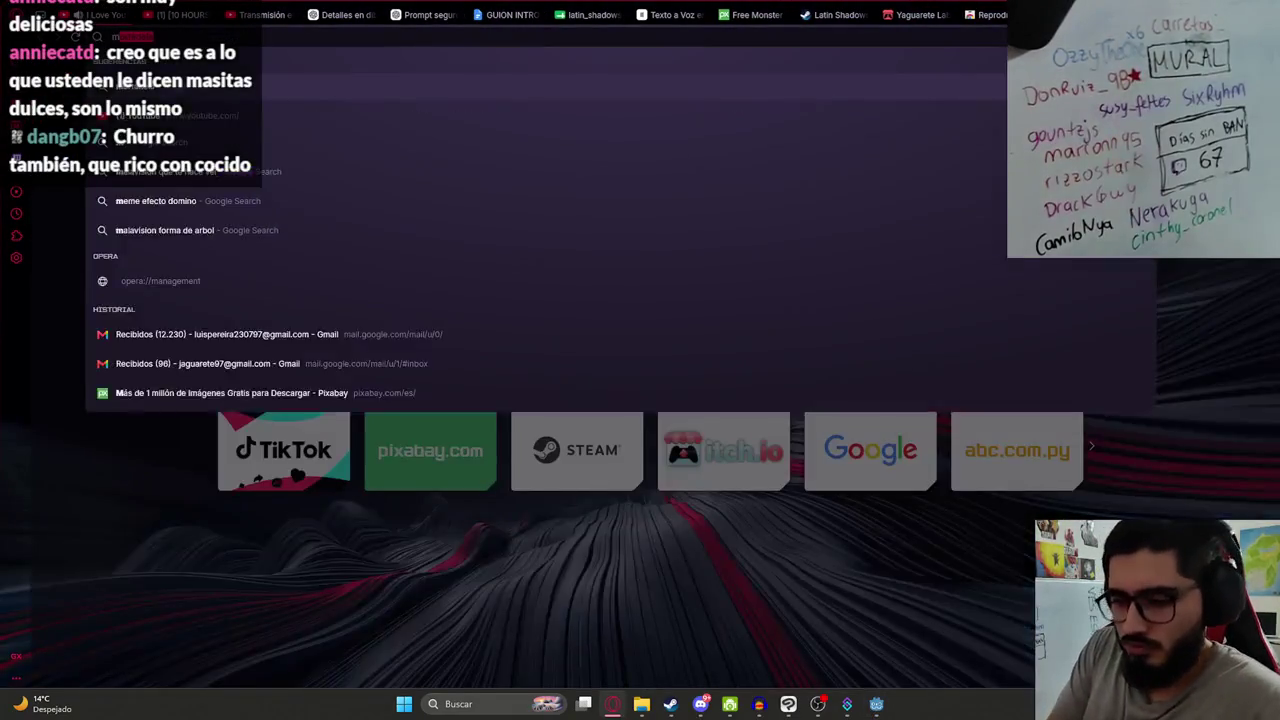
type("asita dulce paraguay")
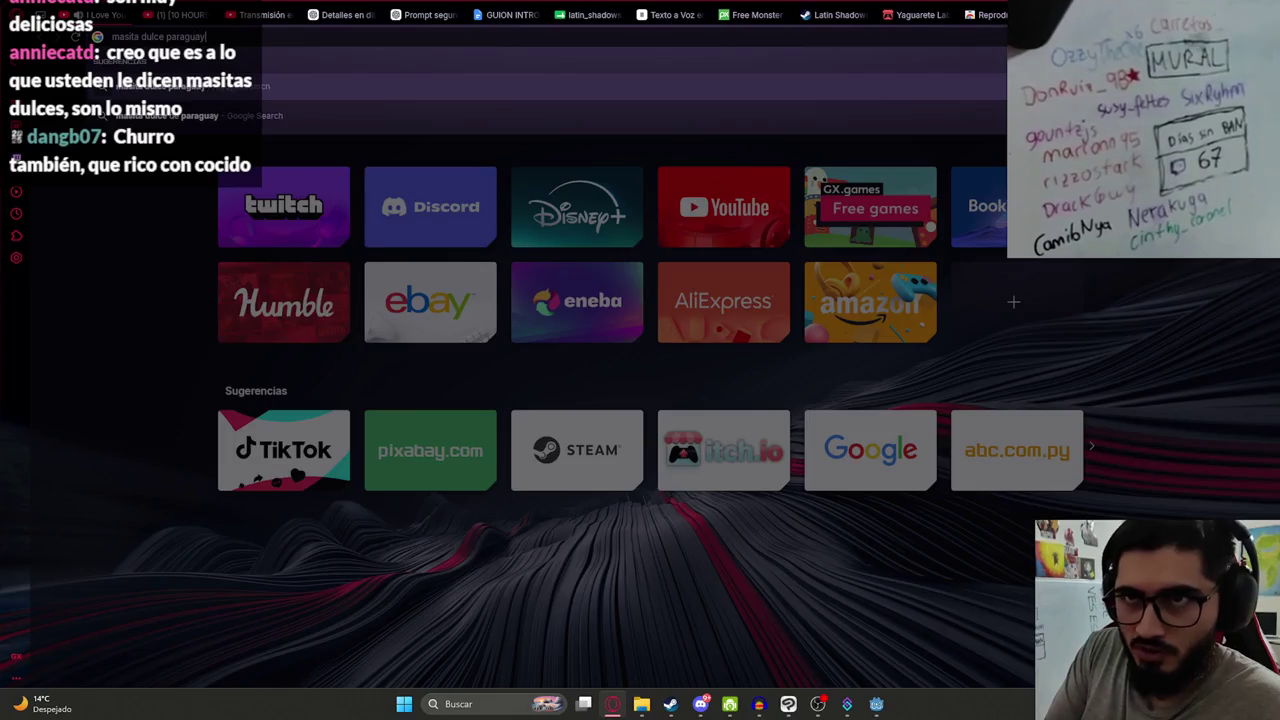
key("Return")
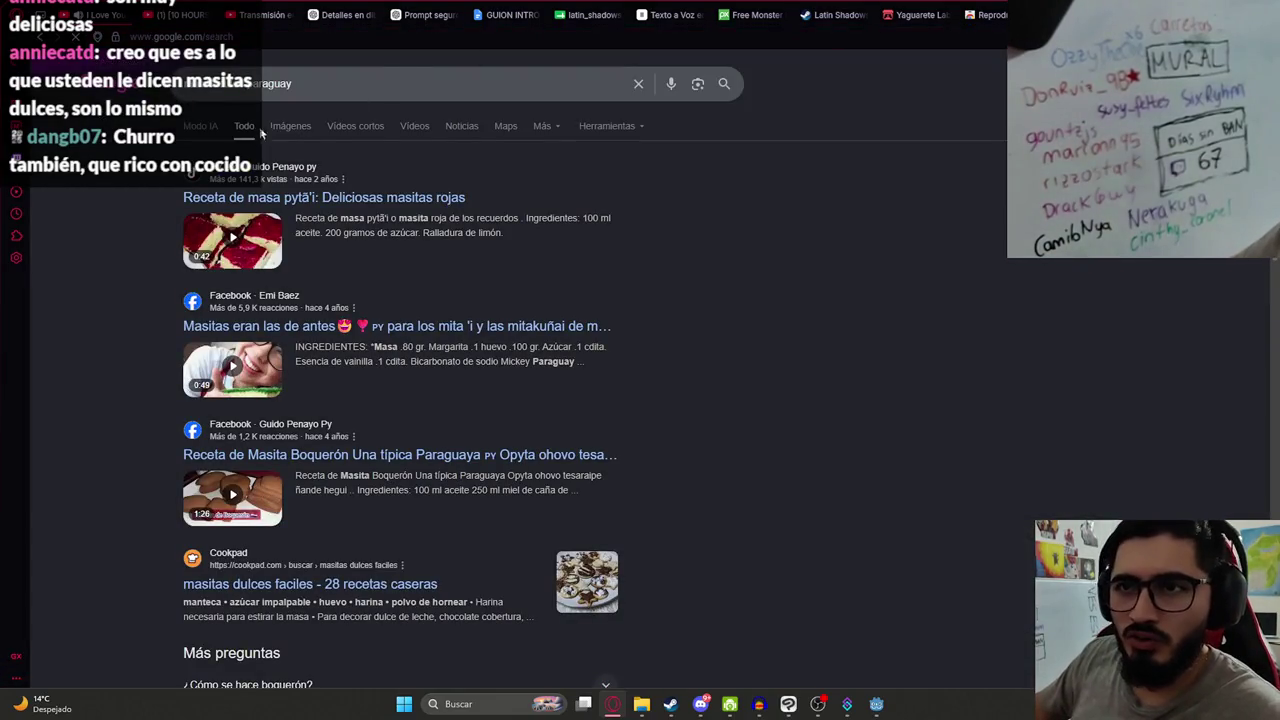
left_click(276, 124)
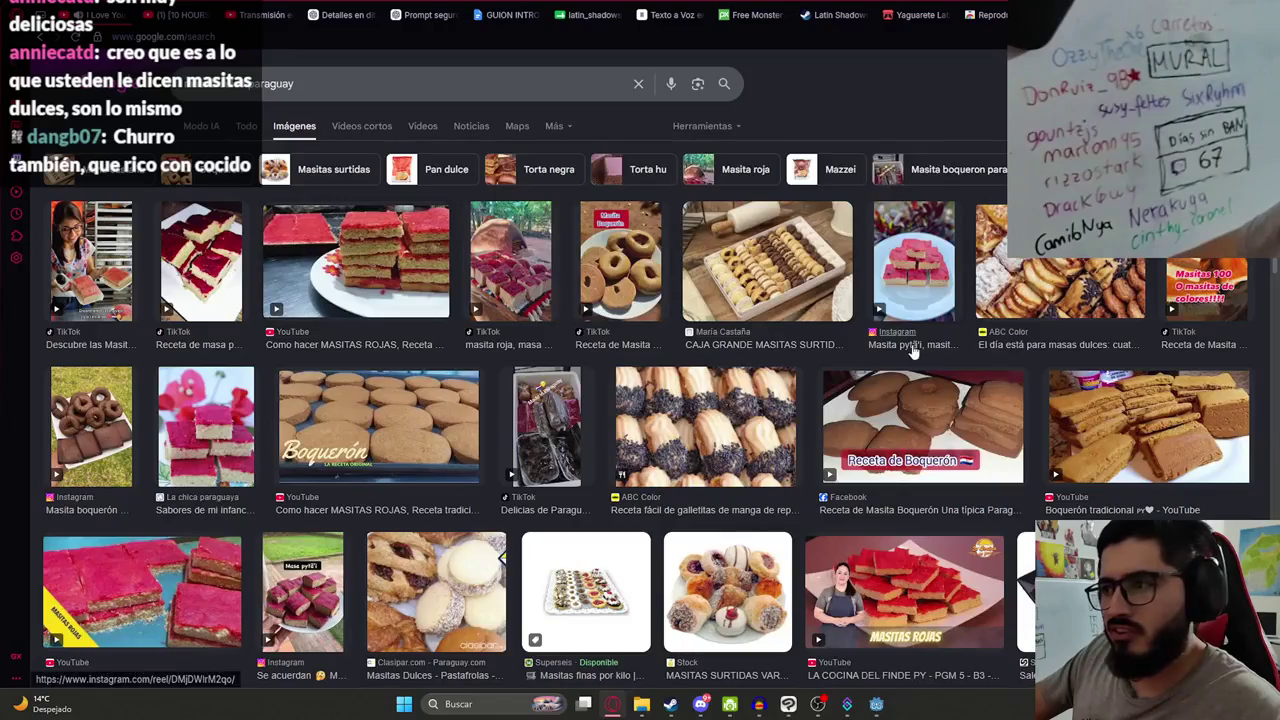
scroll(543, 401, "down", 2)
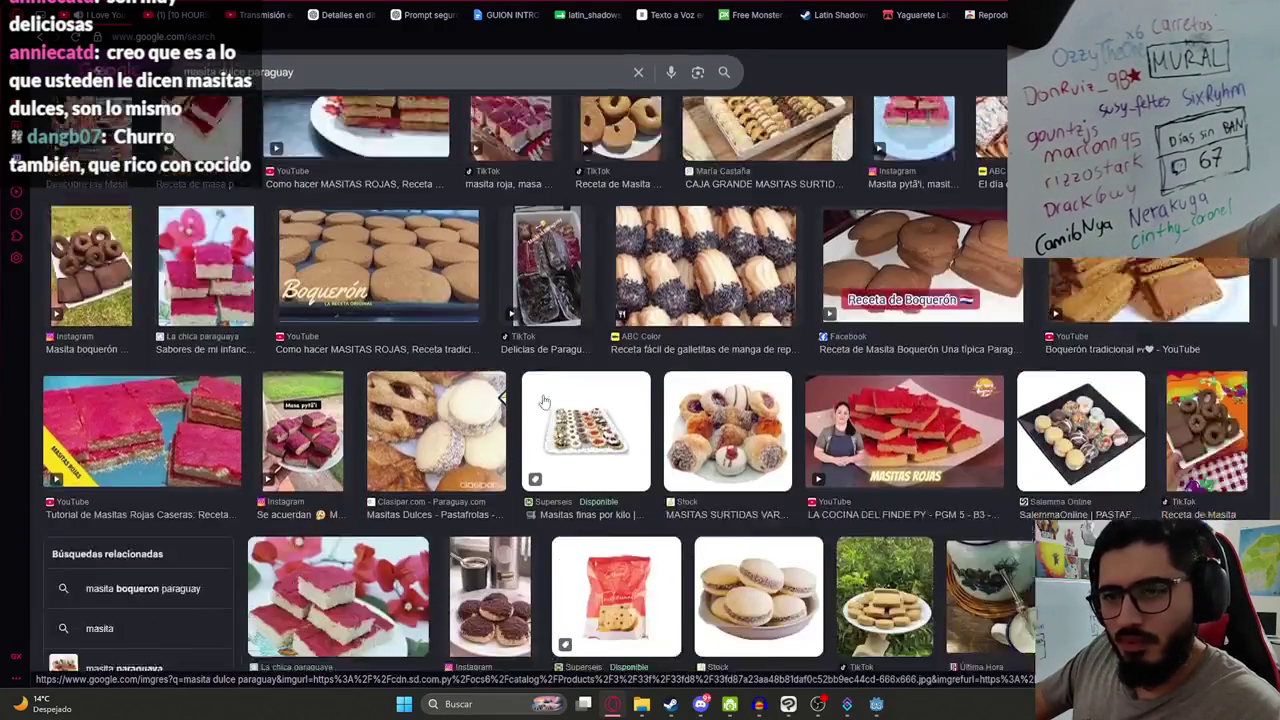
scroll(543, 401, "down", 2)
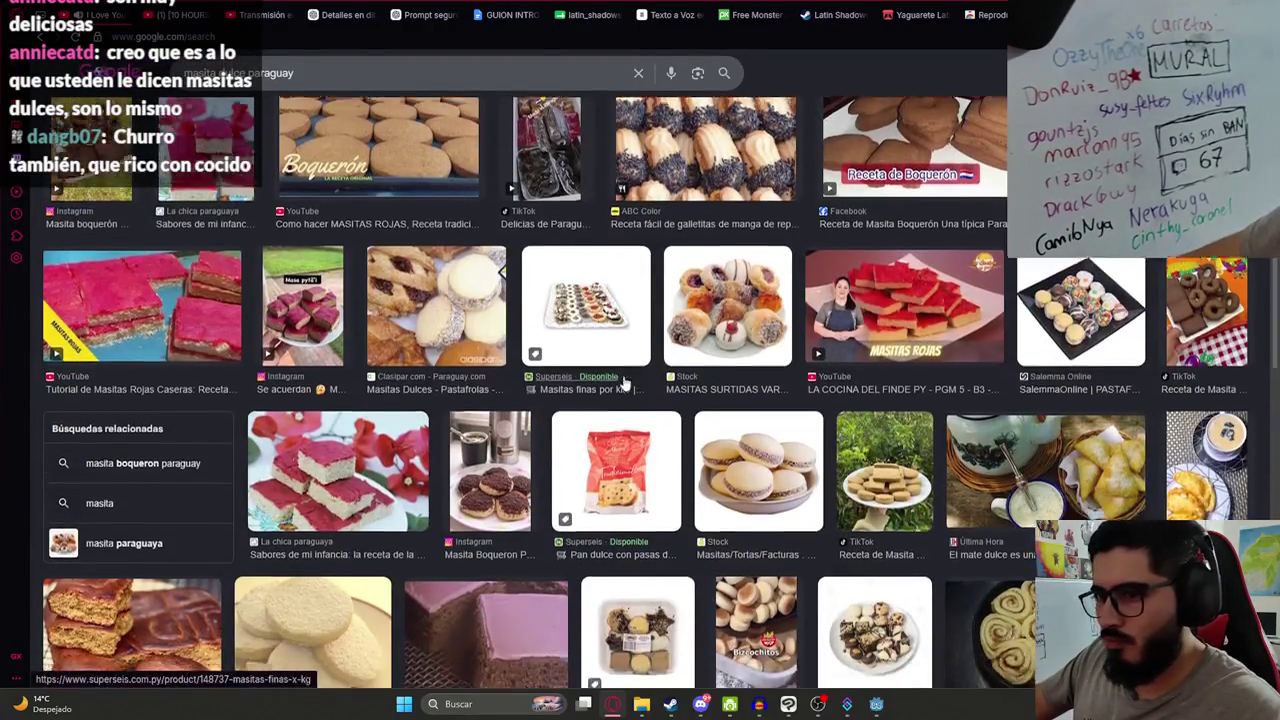
scroll(625, 383, "down", 5)
scroll(748, 367, "down", 2)
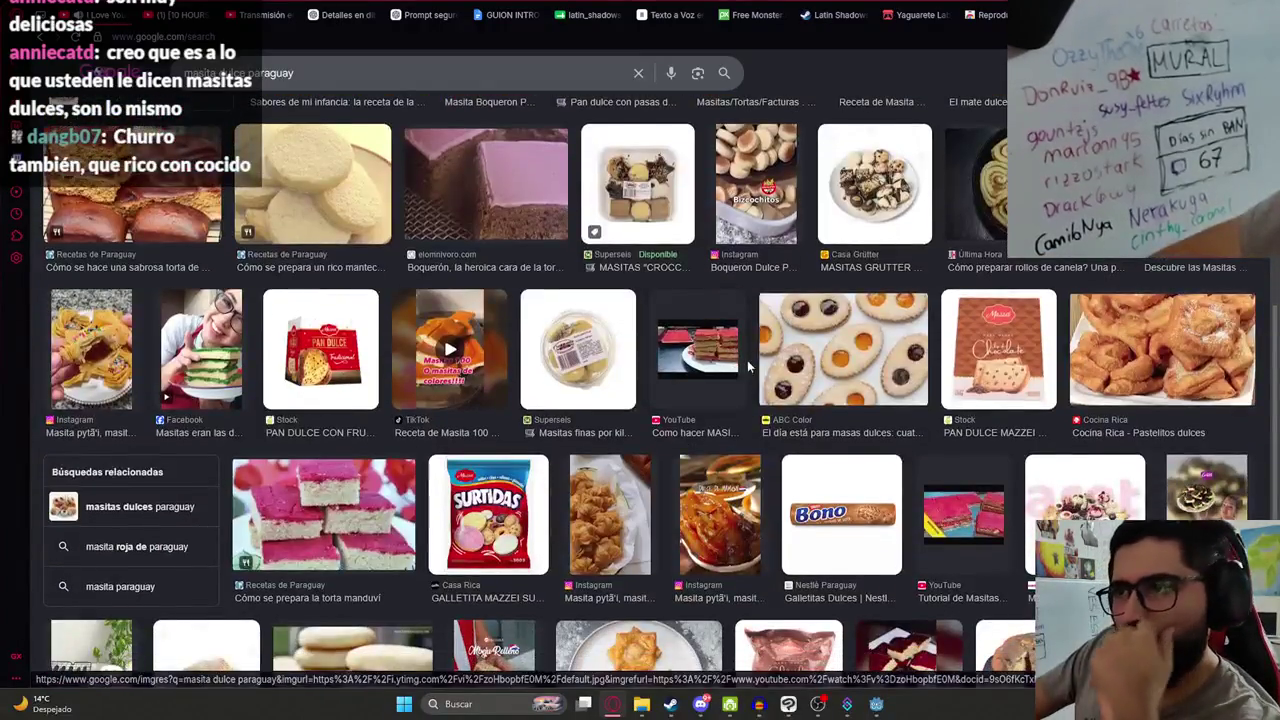
scroll(770, 360, "down", 1)
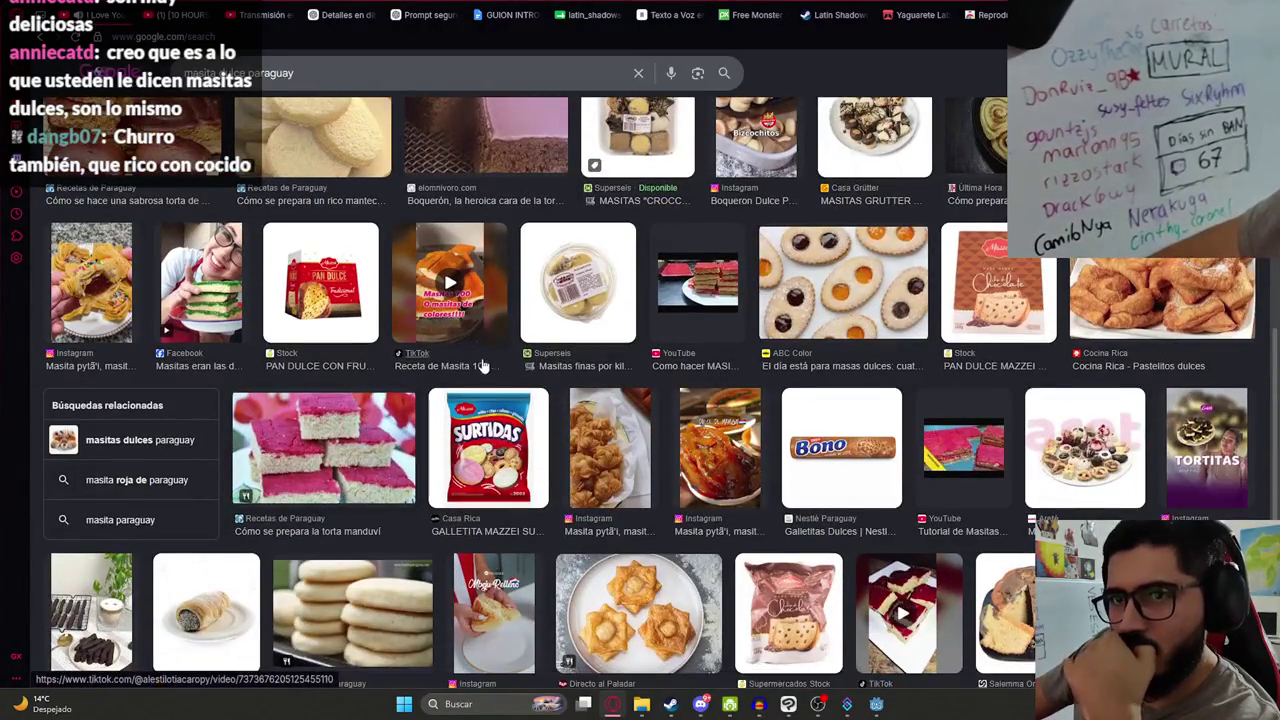
scroll(480, 370, "down", 4)
scroll(477, 385, "down", 2)
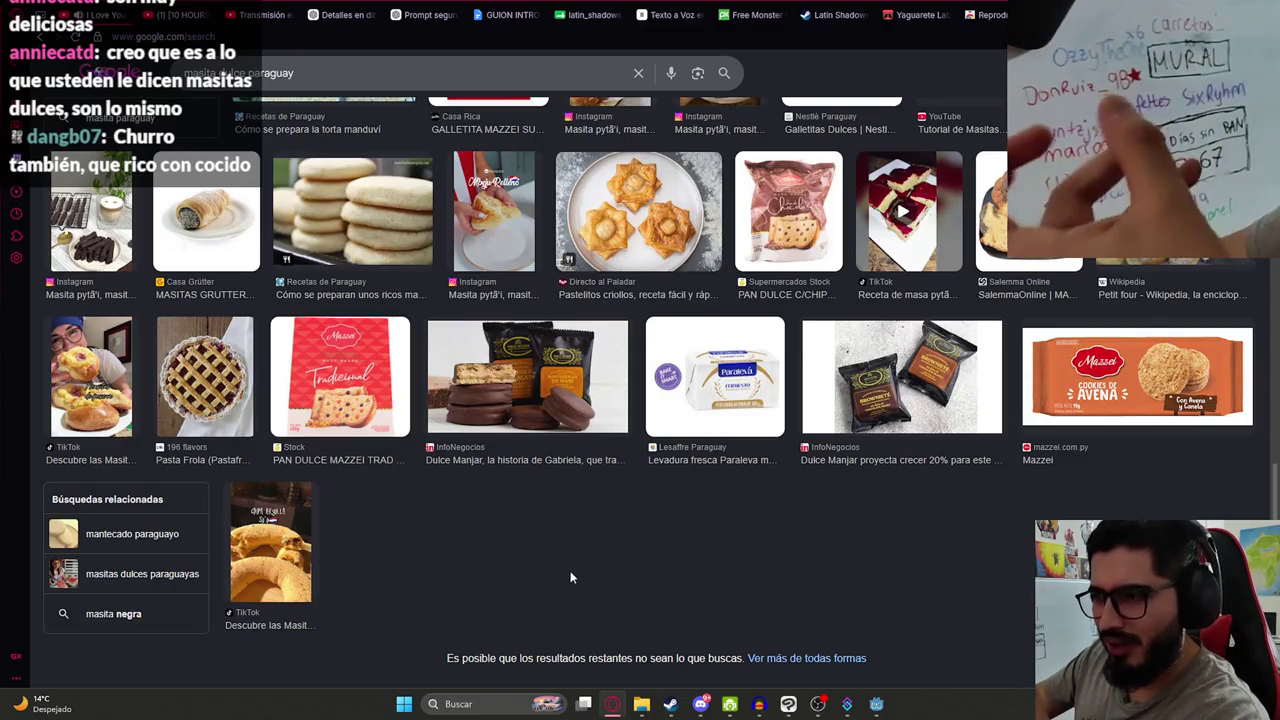
scroll(630, 585, "up", 15)
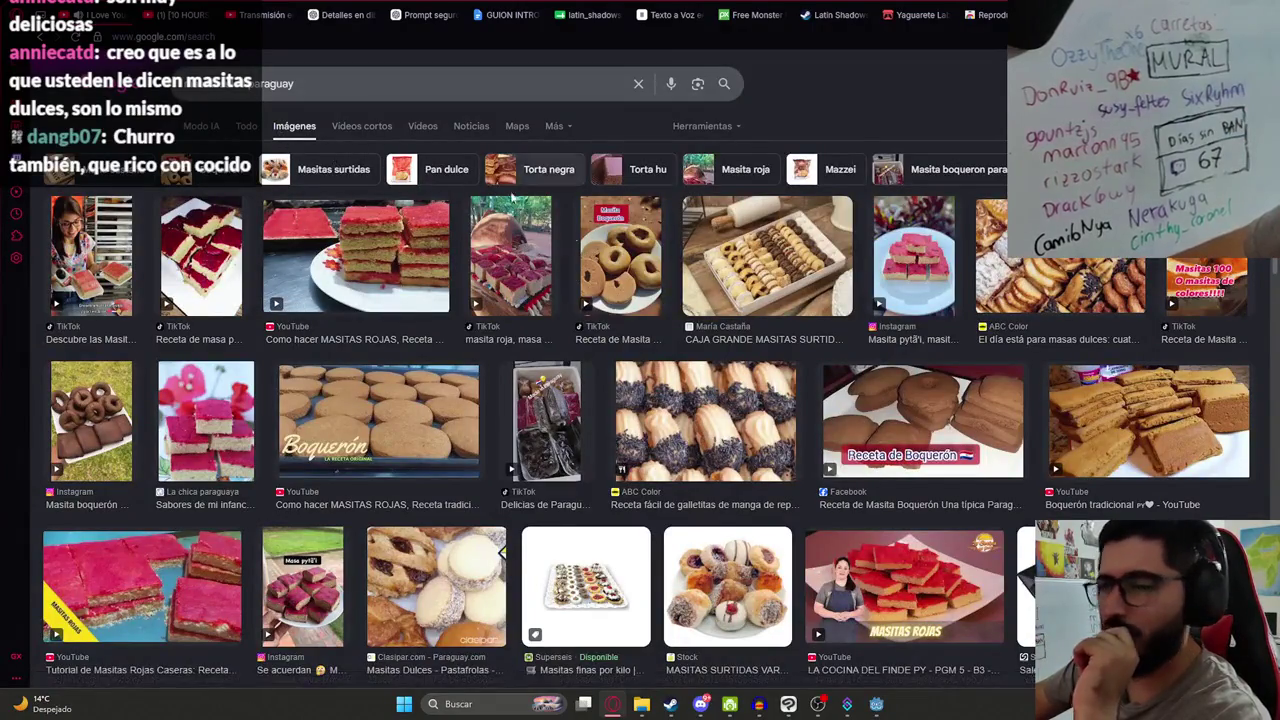
- Replace the image search query with 'buñuelo' and run it
key("alt+Tab")
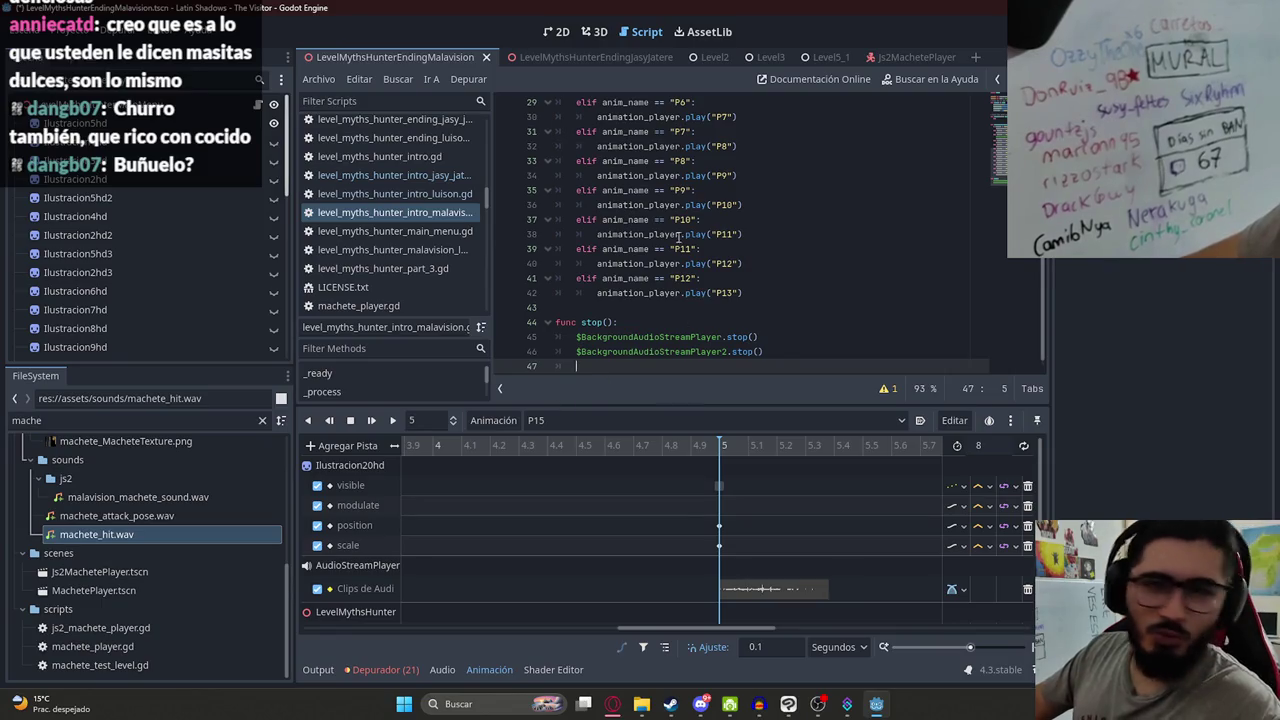
key("alt+Tab")
type("buñuelo")
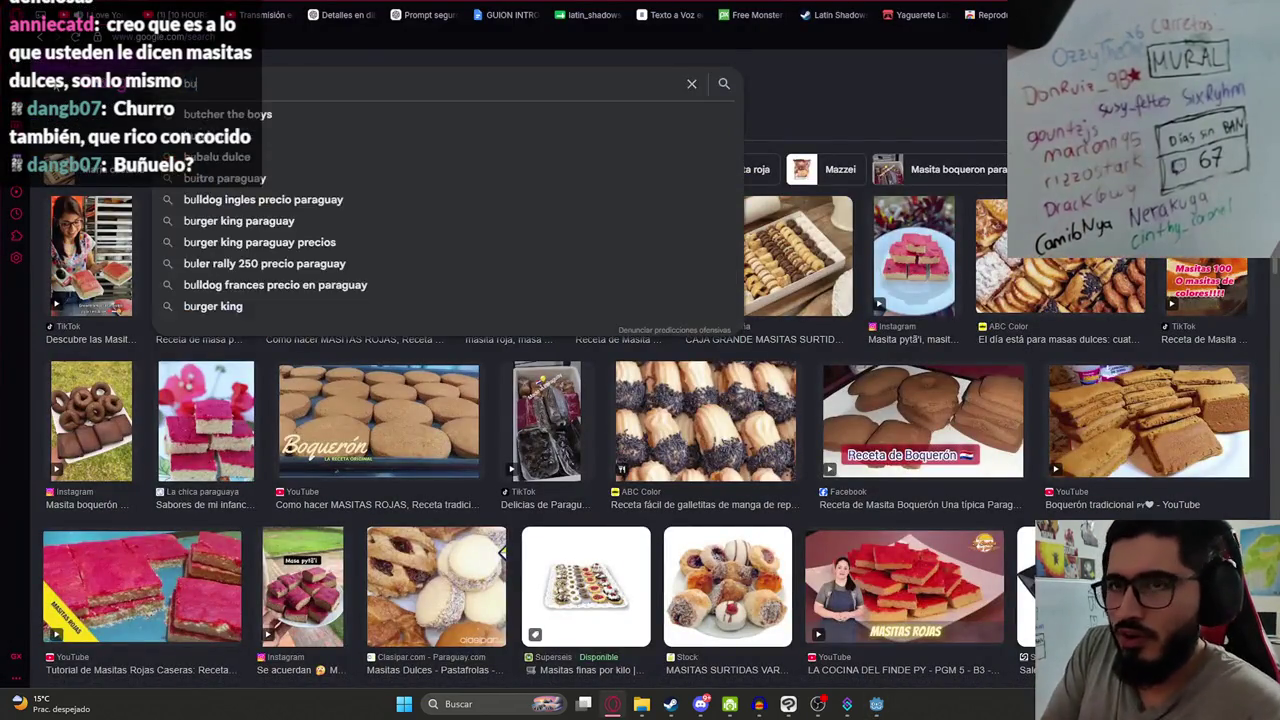
key("Return")
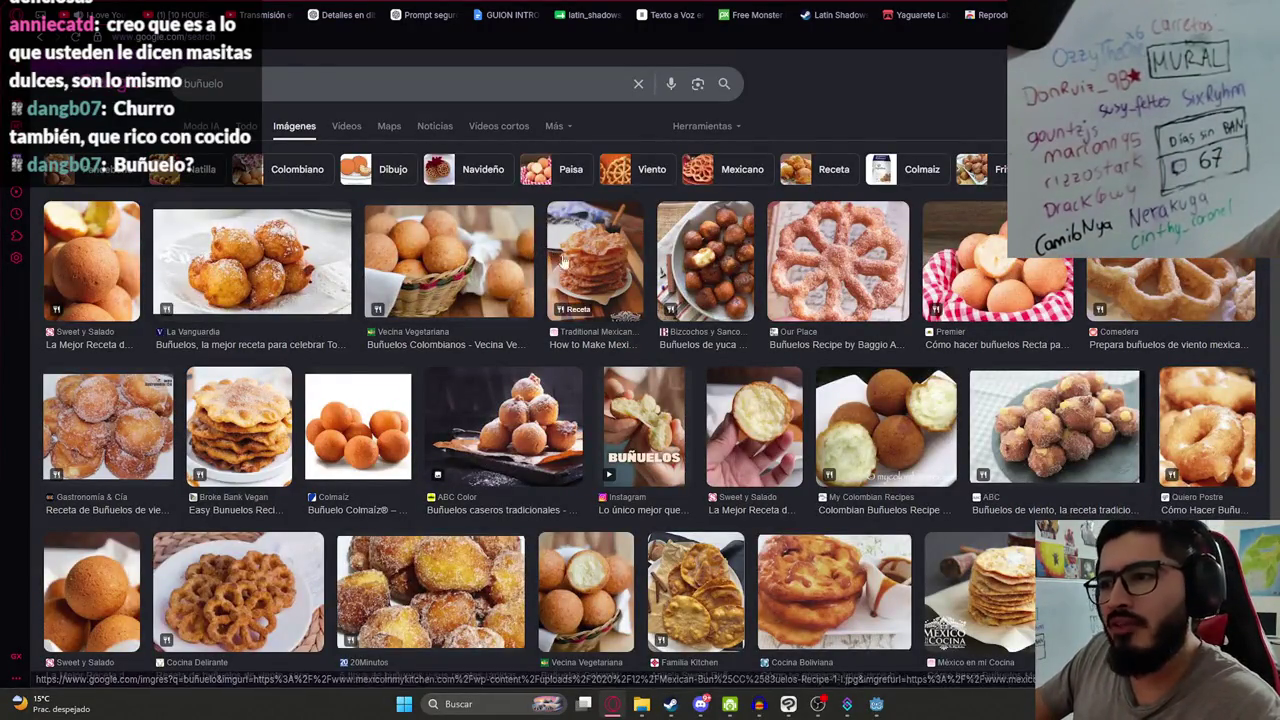
- Preview the Buñuelos de yuca and Colombian Buñuelos Recipe images
left_click(705, 262)
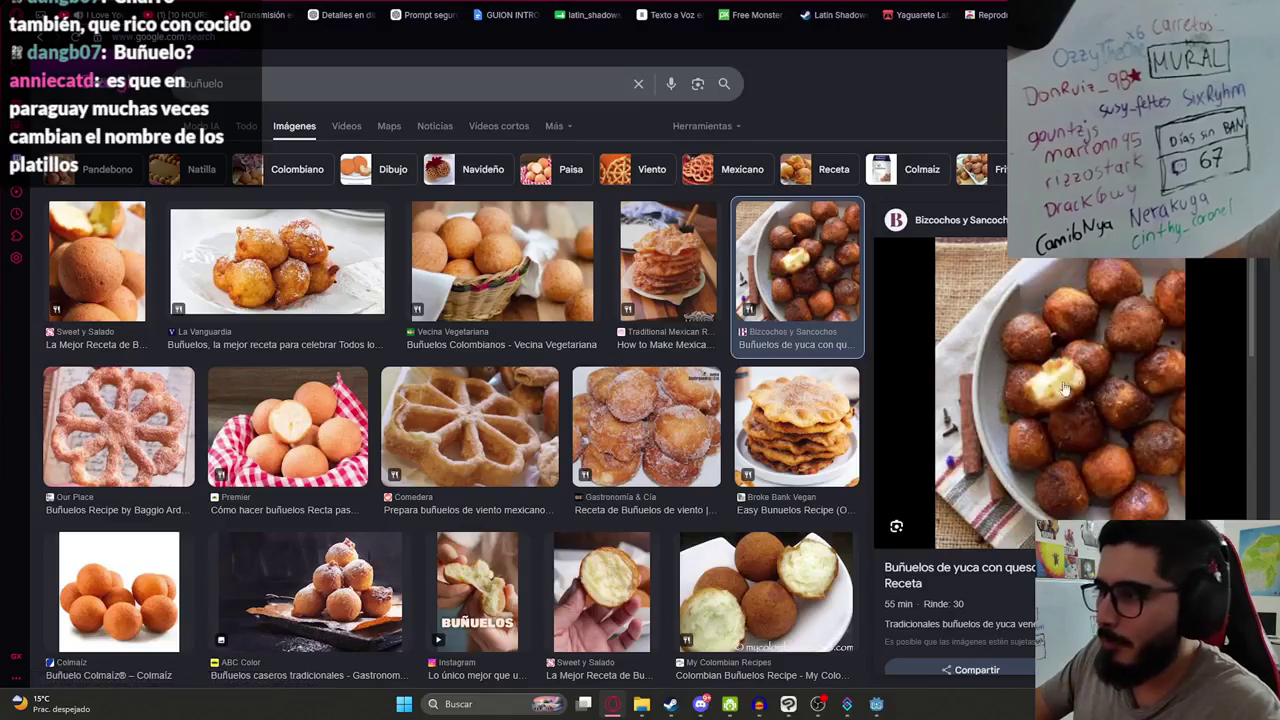
left_click(800, 590)
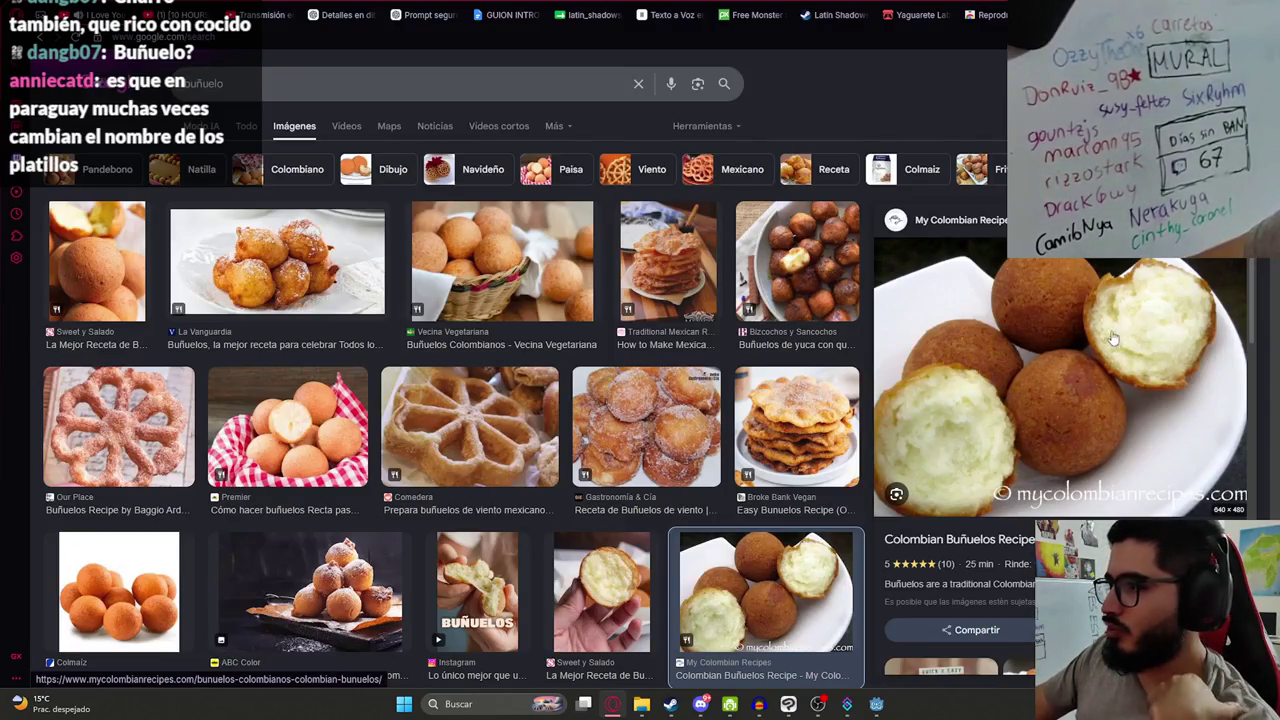
scroll(1142, 332, "down", 3)
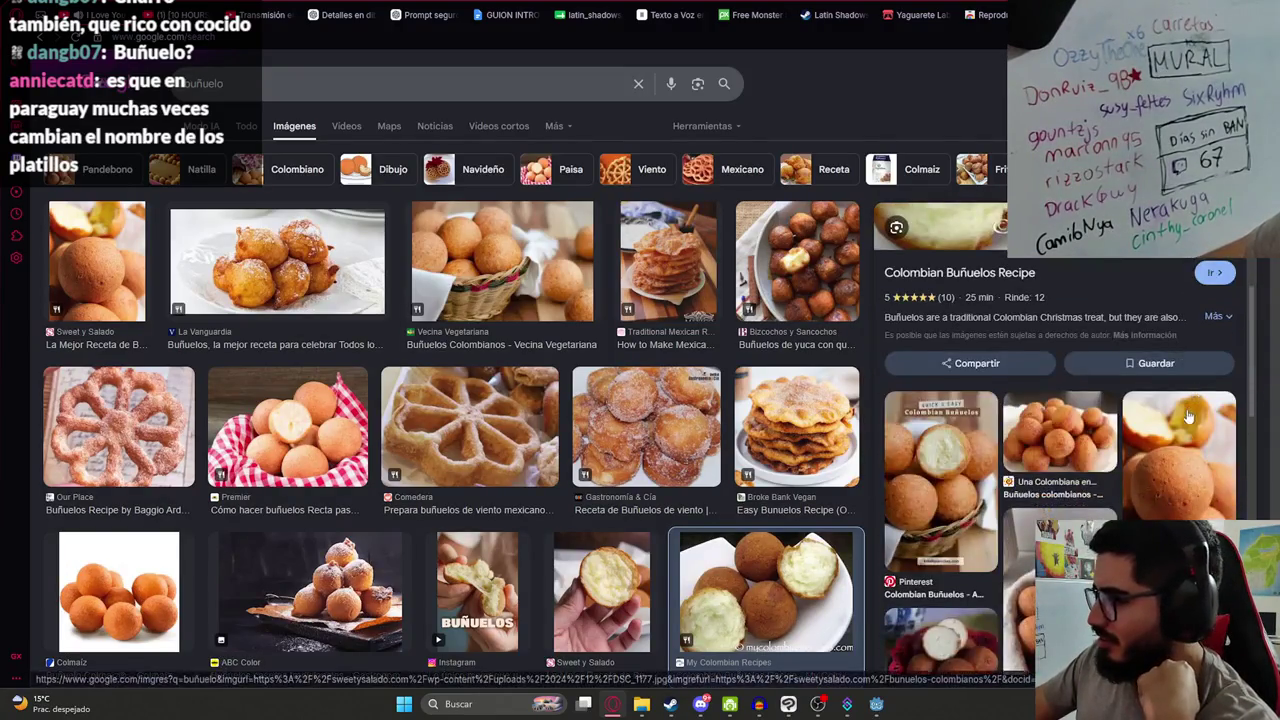
scroll(1003, 270, "up", 3)
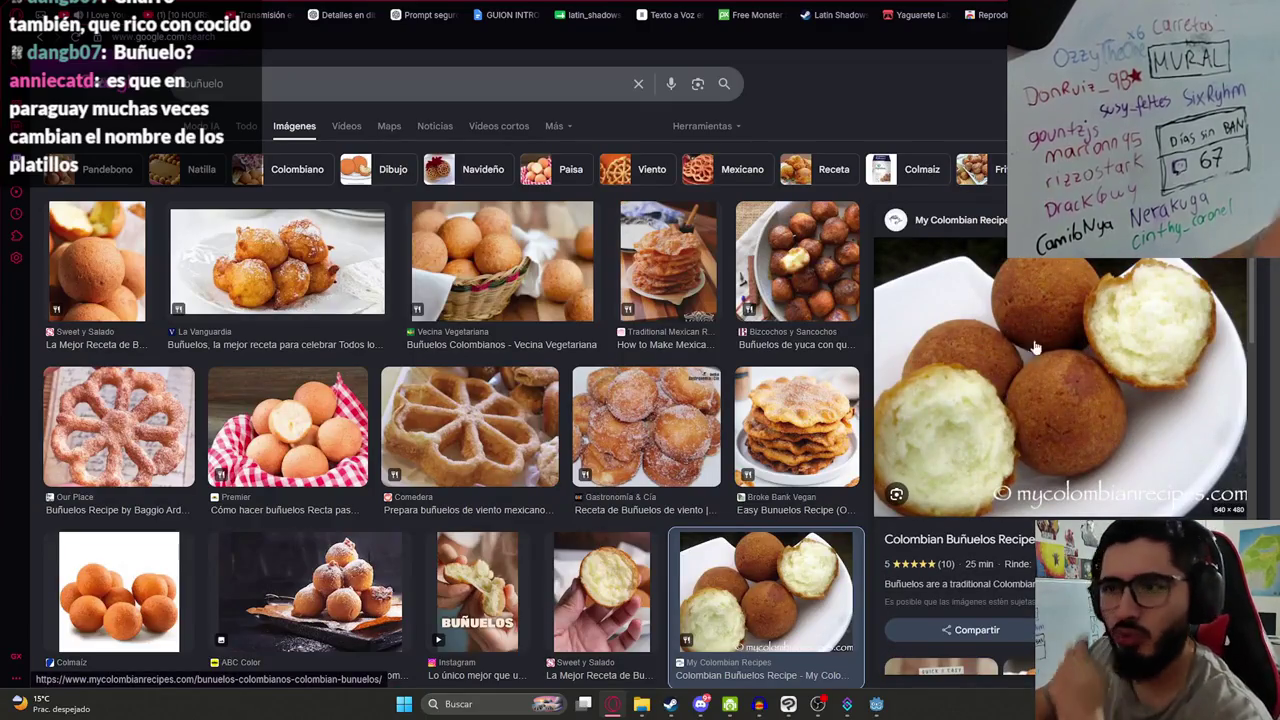
left_click(800, 292)
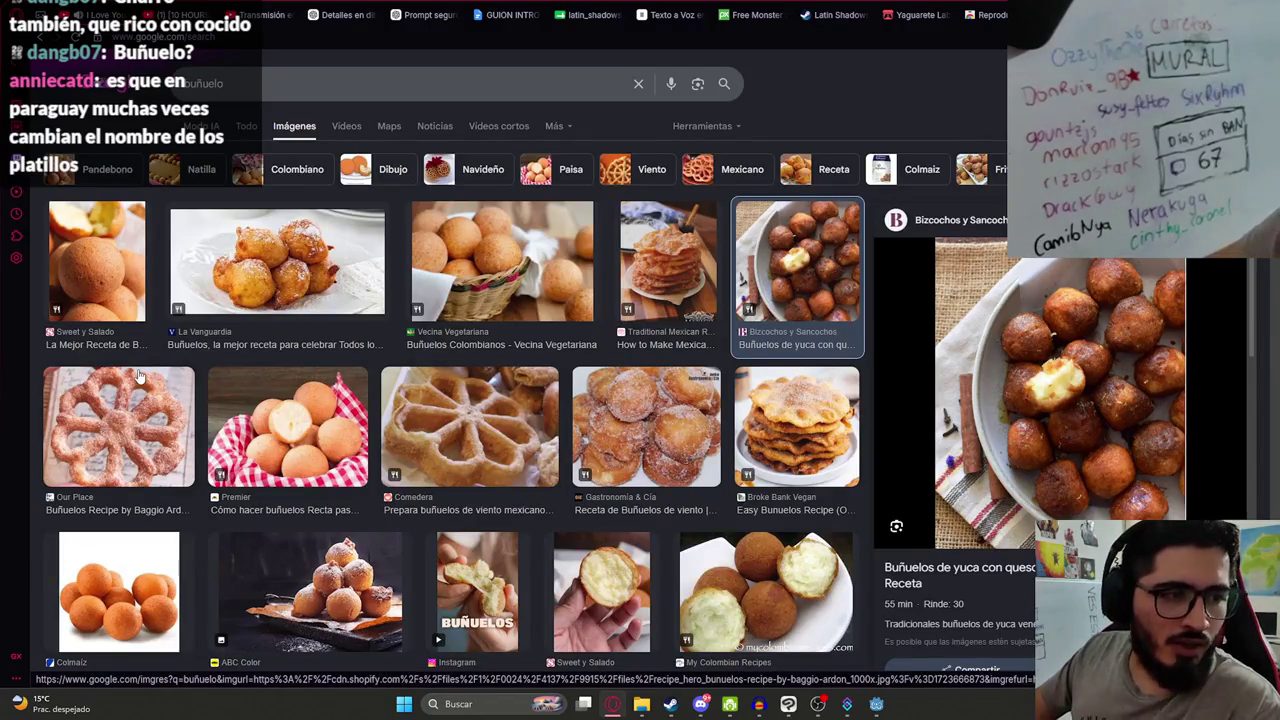
key("alt+Tab")
- Look up the MusicAudioStreamPlayer node in the scene tree to confirm its name
left_click(849, 329)
left_click(616, 372)
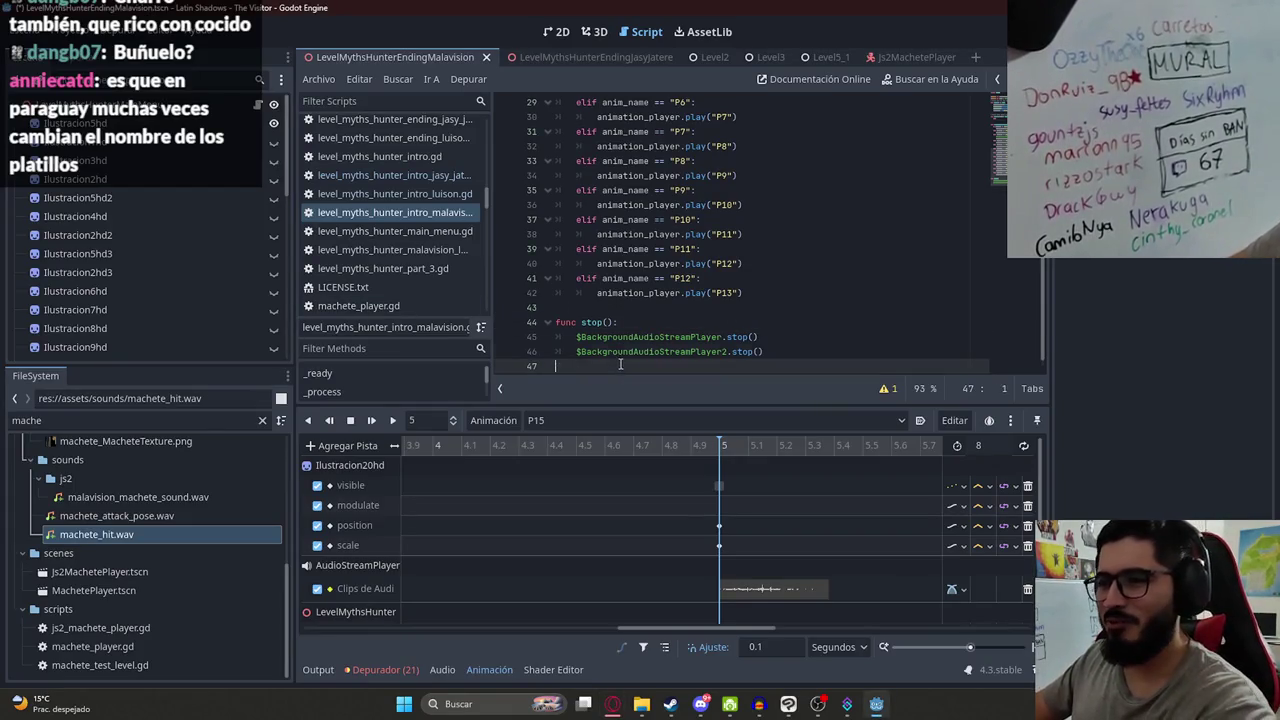
key("BackSpace")
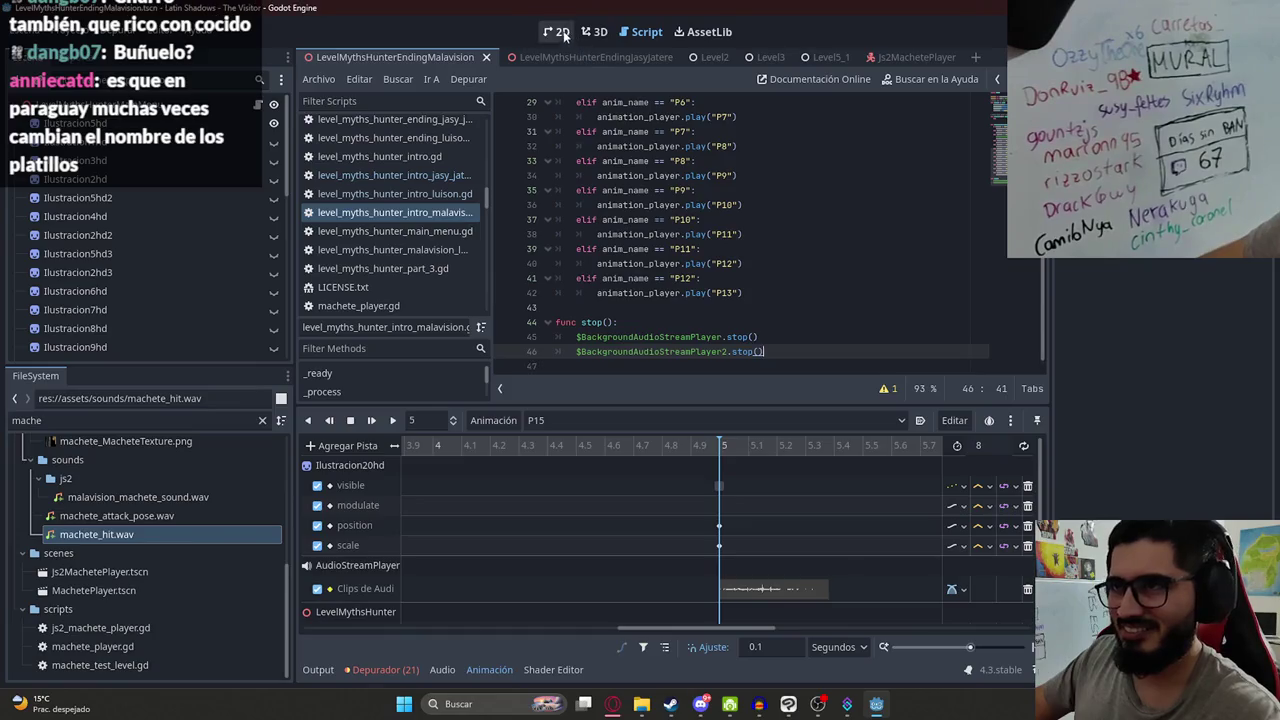
left_click(556, 31)
scroll(204, 290, "down", 3)
scroll(204, 291, "down", 5)
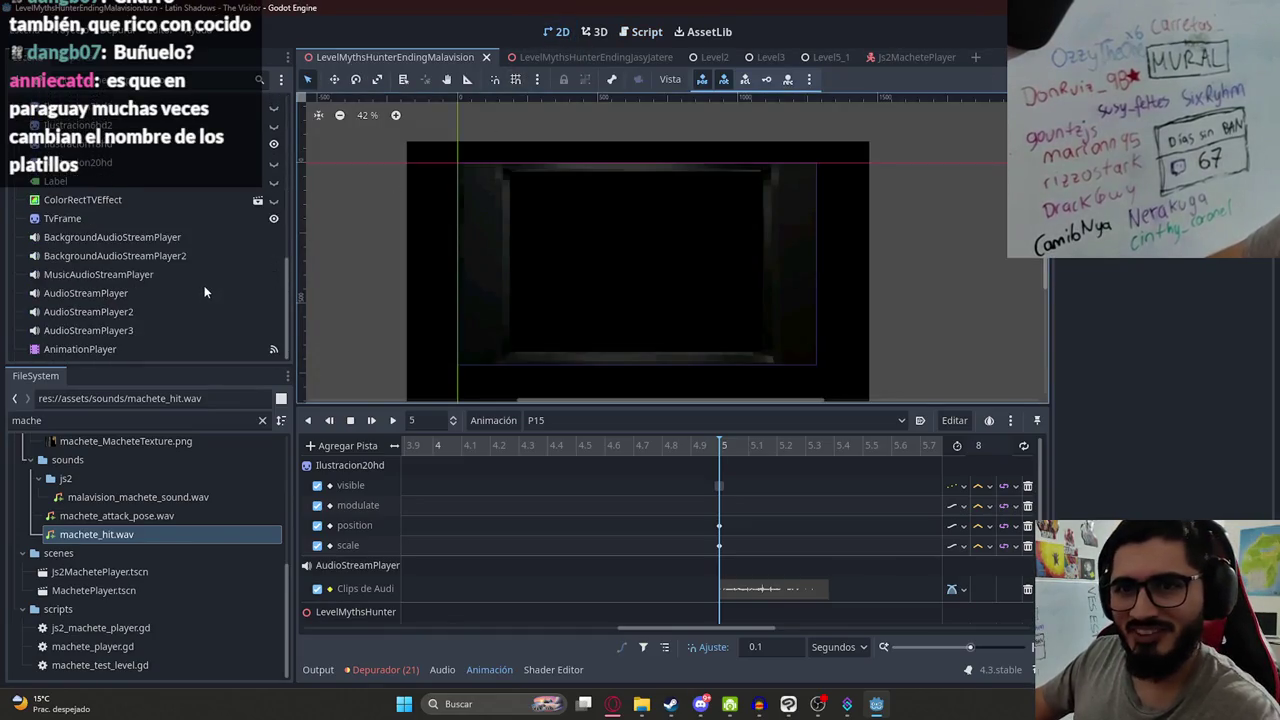
left_click(108, 276)
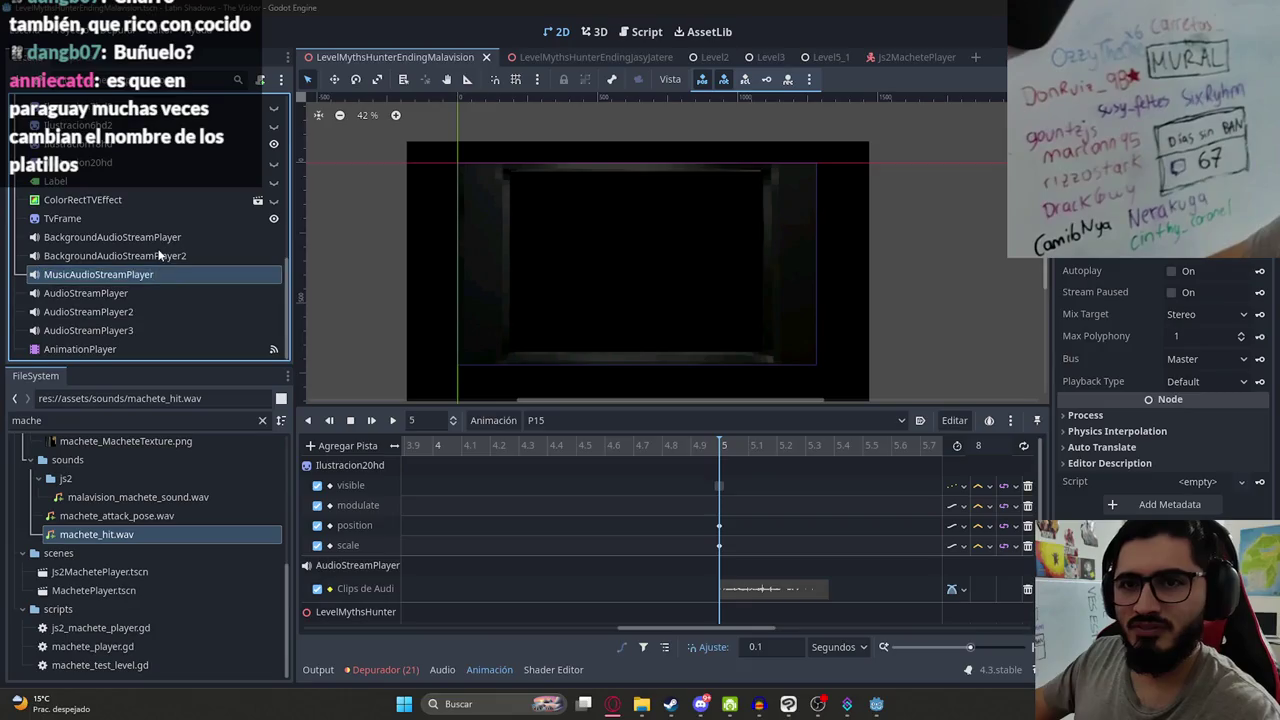
scroll(201, 173, "up", 5)
- Add $MusicAudioStreamPlayer.stop() as the last line of the stop() function
left_click(257, 106)
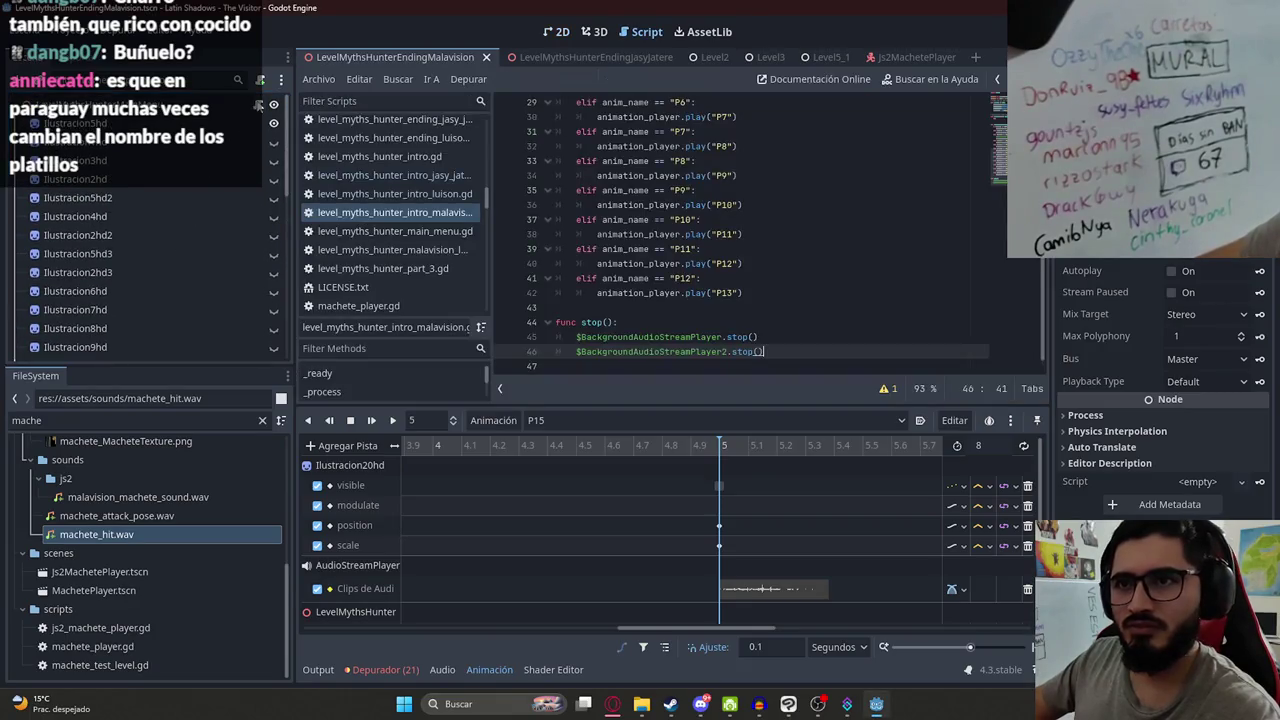
key("Return")
type("$")
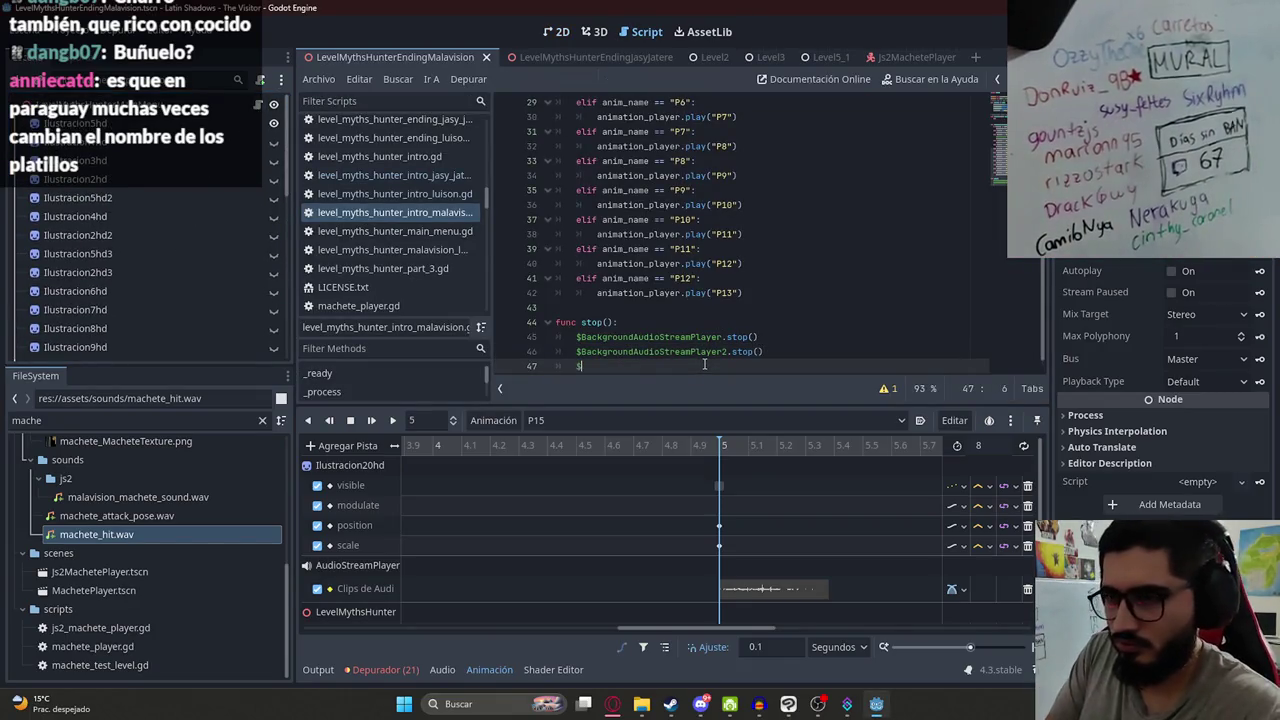
type("MusicAudioStreamPlayer.s")
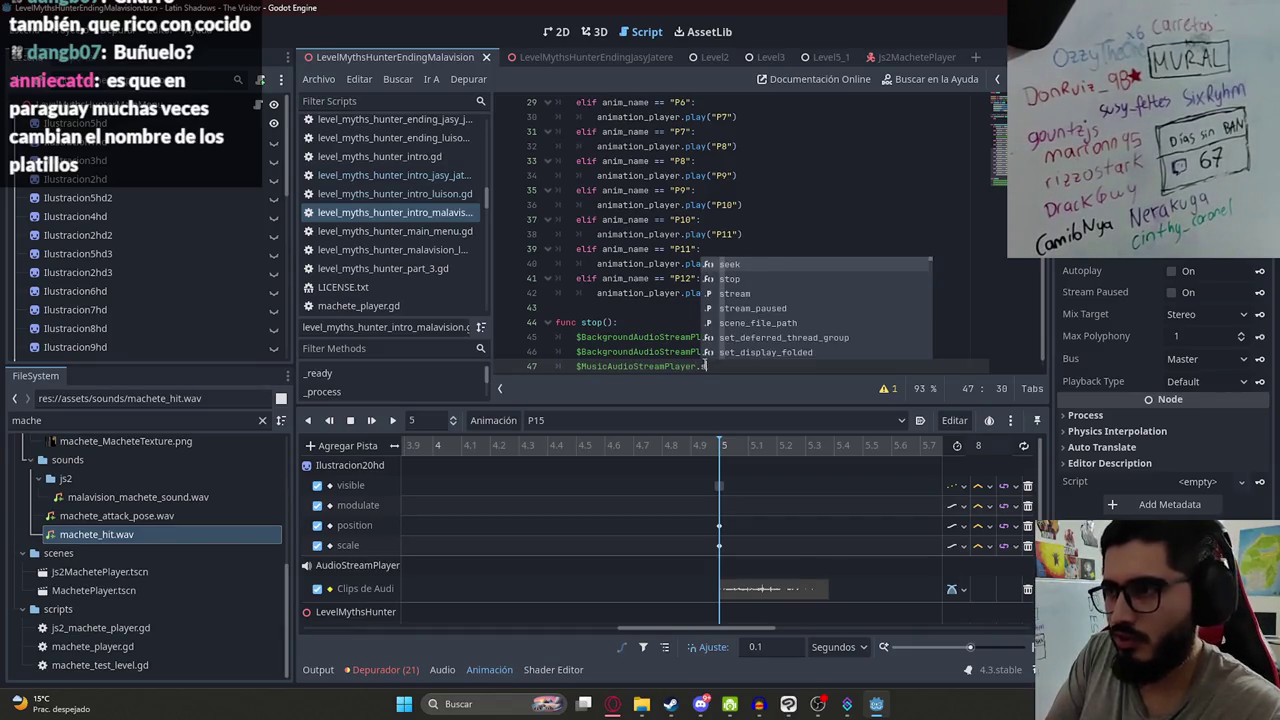
type("top()")
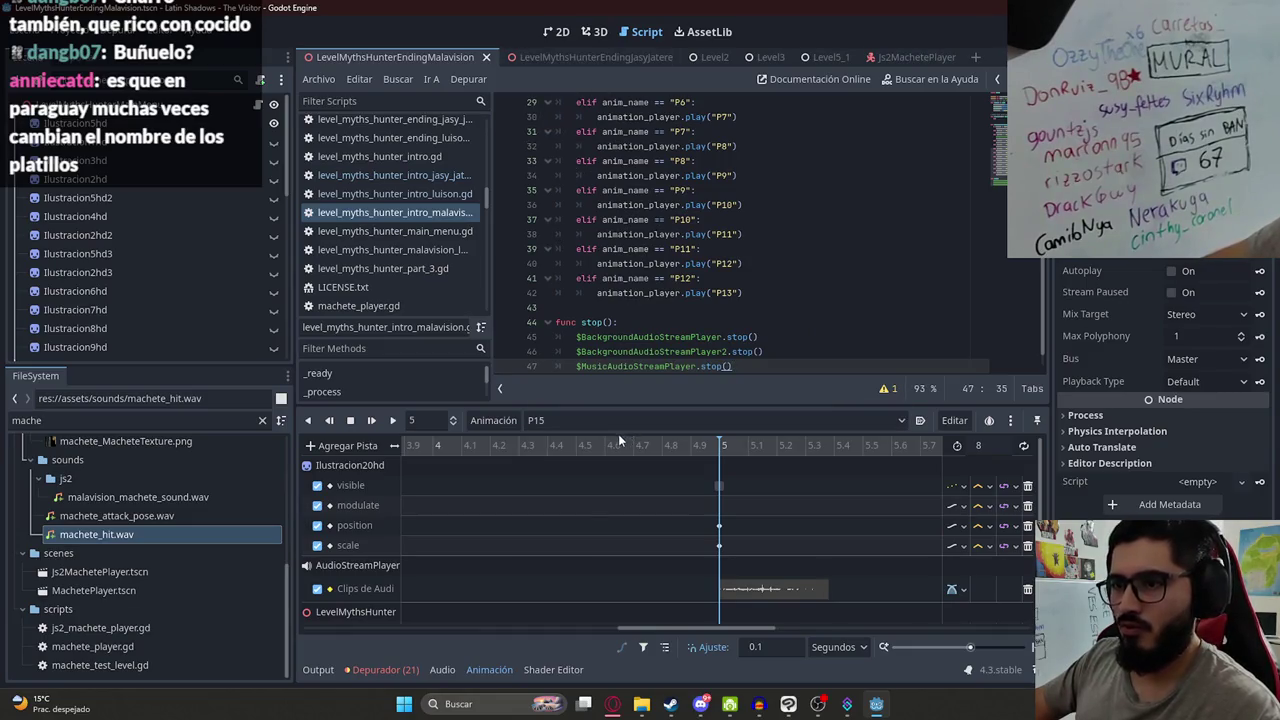
left_click_drag(742, 292, 681, 292)
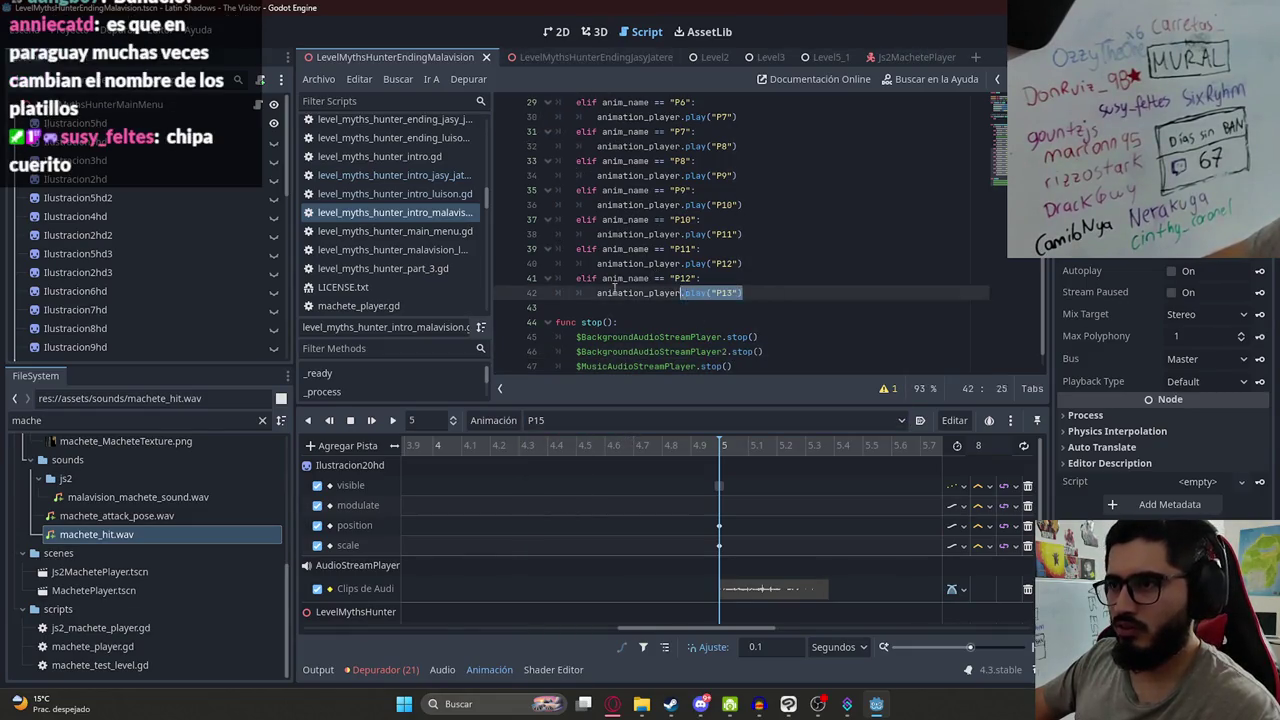
- Paste a copy of the P12 elif branch below line 42 and save
left_click(789, 290)
key("Return")
key("BackSpace")
type("elif anim_name == \"P12\": \t\tanimation_player.play(\"P13\")")
left_click(690, 308)
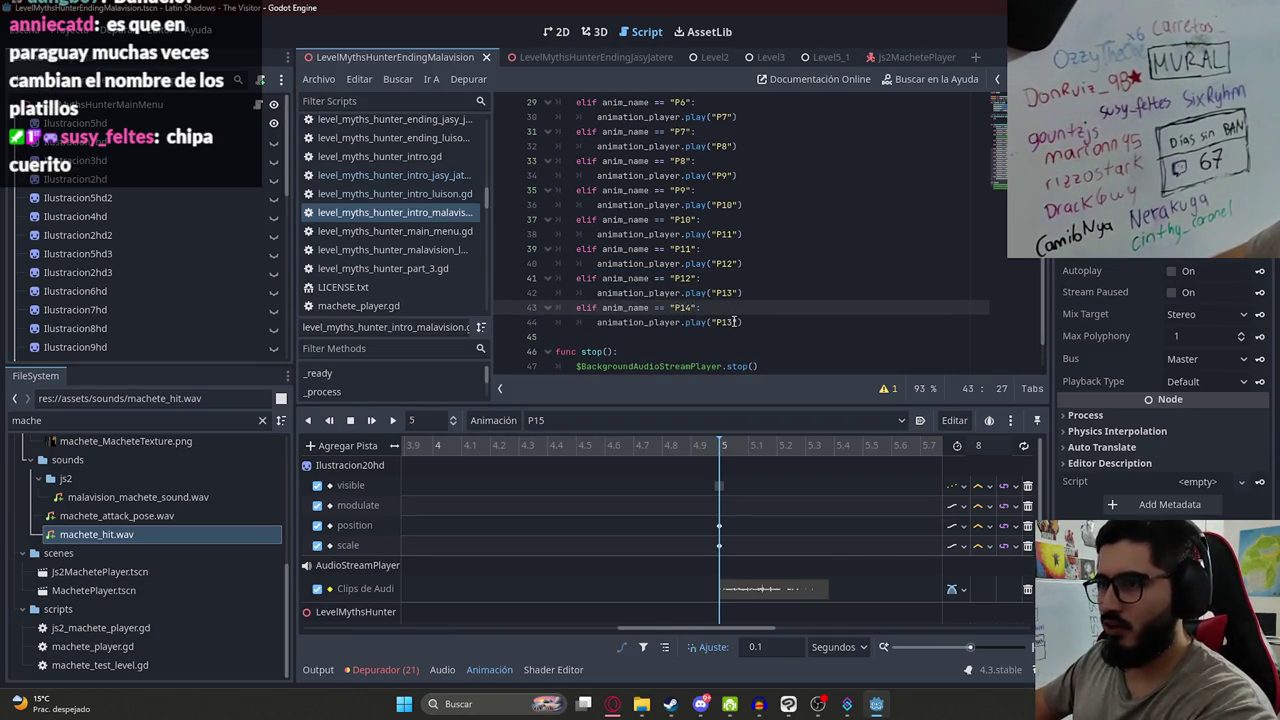
left_click(734, 321)
key("BackSpace")
type("5")
key("ctrl+s")
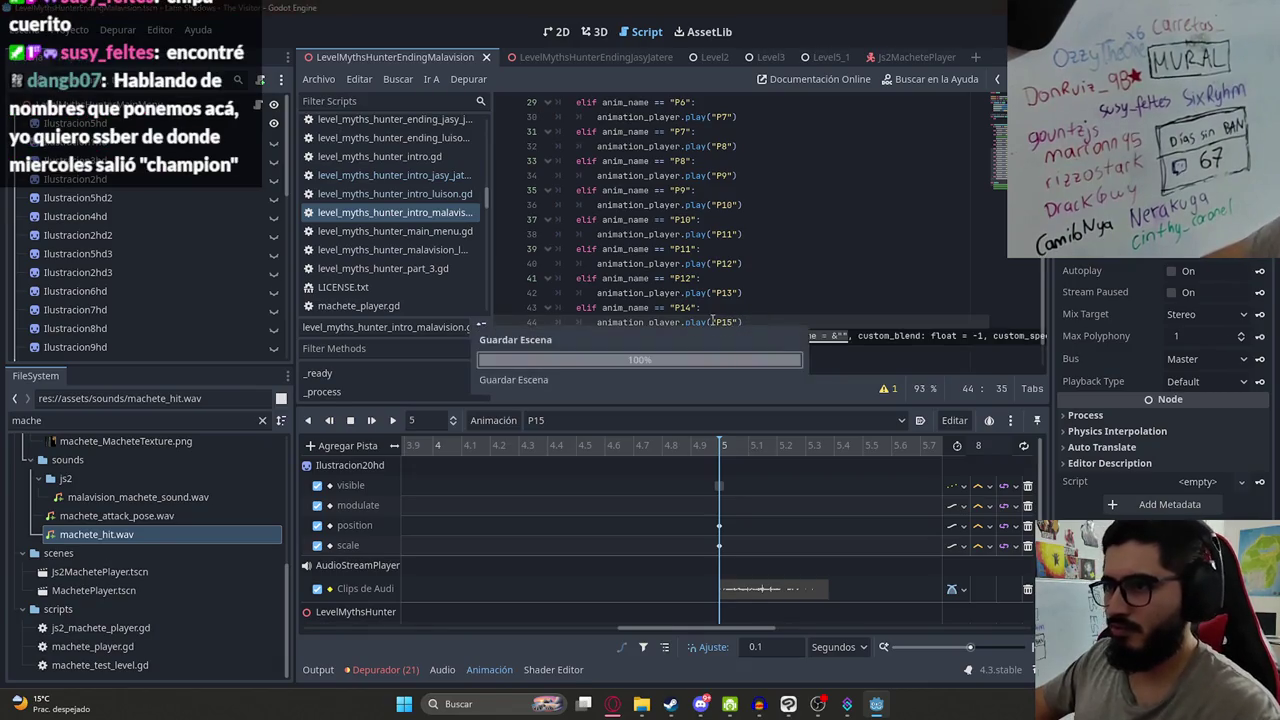
- Edit the pasted branch so that P13 triggers P14
left_click(732, 292)
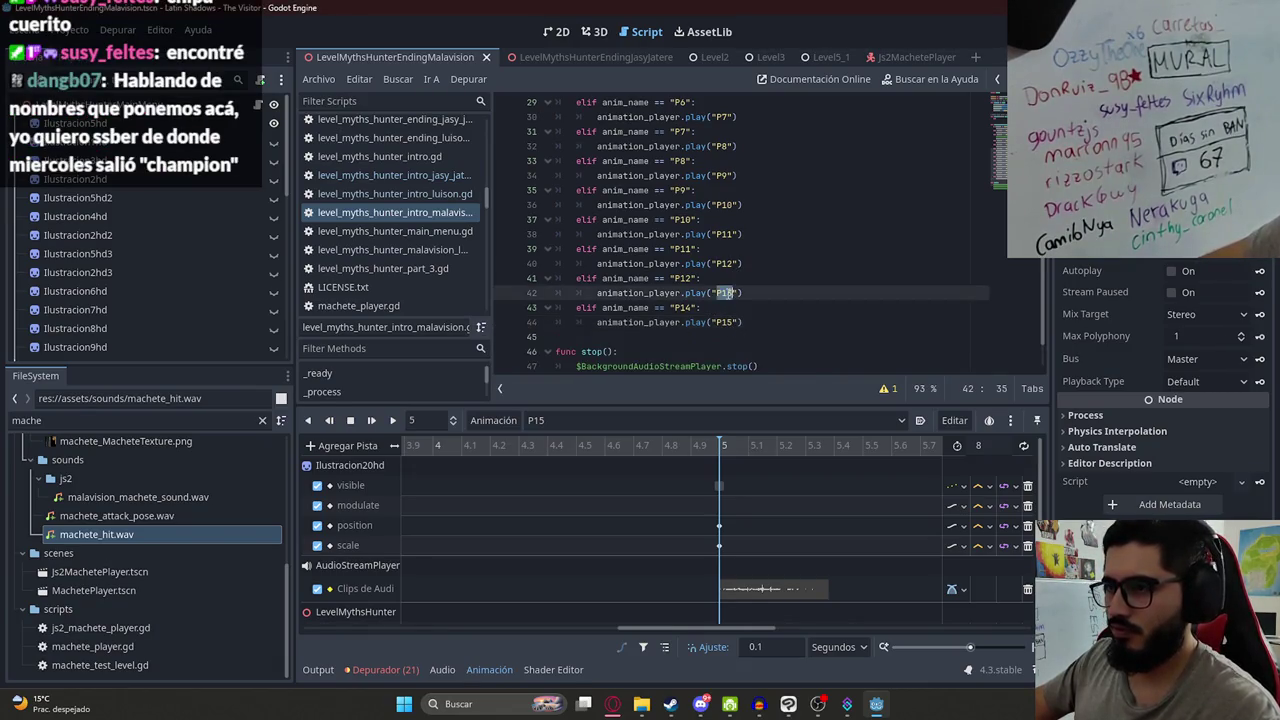
left_click(680, 308)
left_click(728, 321)
key("BackSpace")
type("4")
- Duplicate the P13 branch and edit the copy so that P14 triggers P15
left_click_drag(742, 322, 588, 308)
key("ctrl+c")
key("End")
key("Return")
key("ctrl+v")
left_click(693, 337)
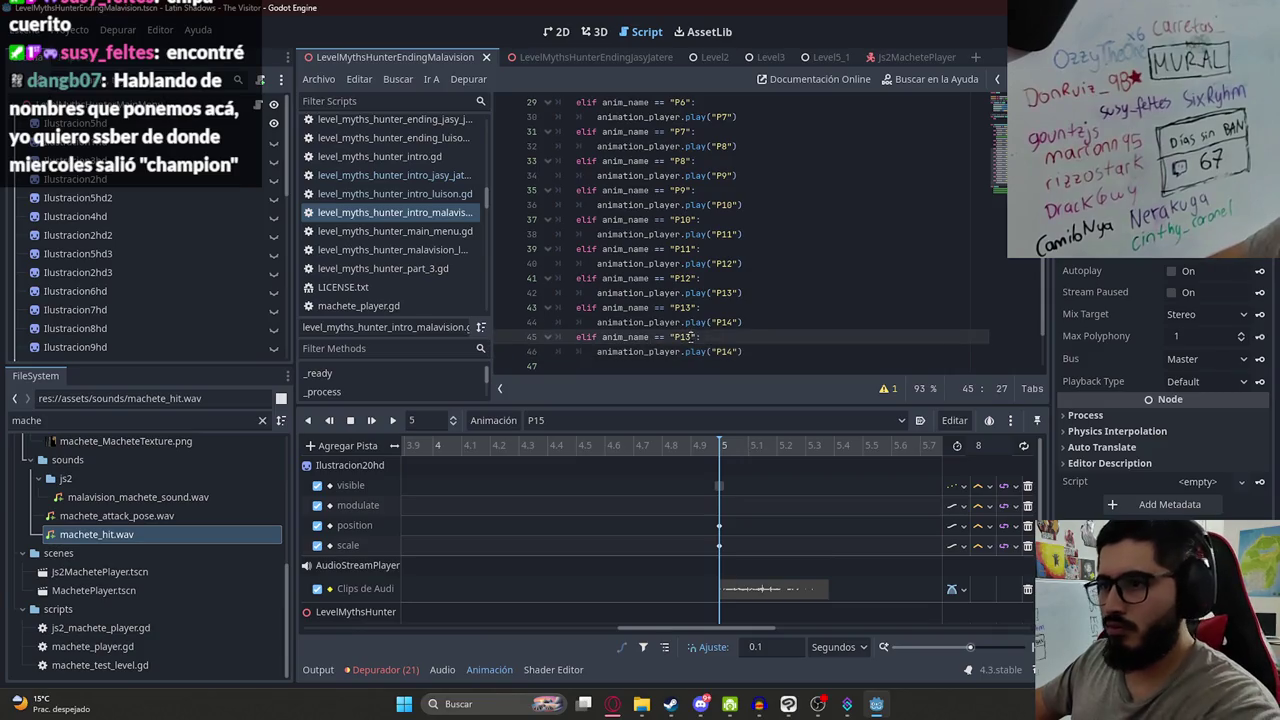
left_click(738, 351)
key("BackSpace")
type("5")
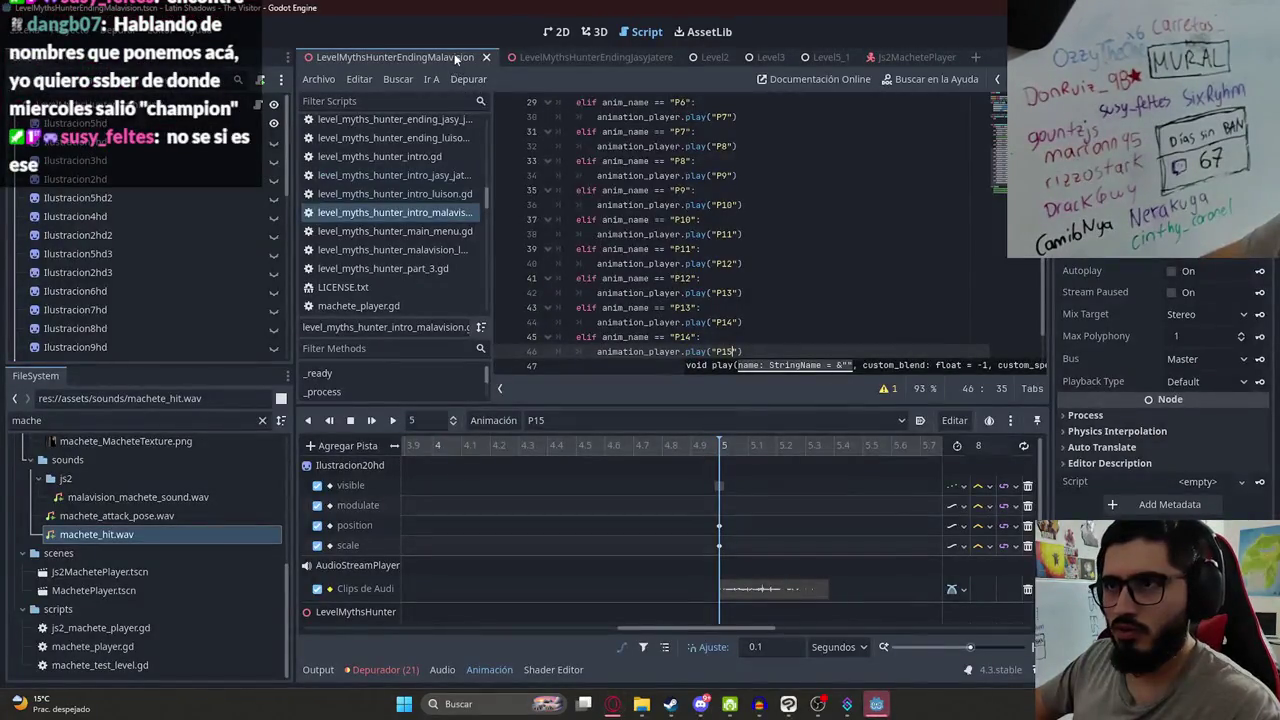
- Open the scene tab's options menu and dismiss it
right_click(455, 59)
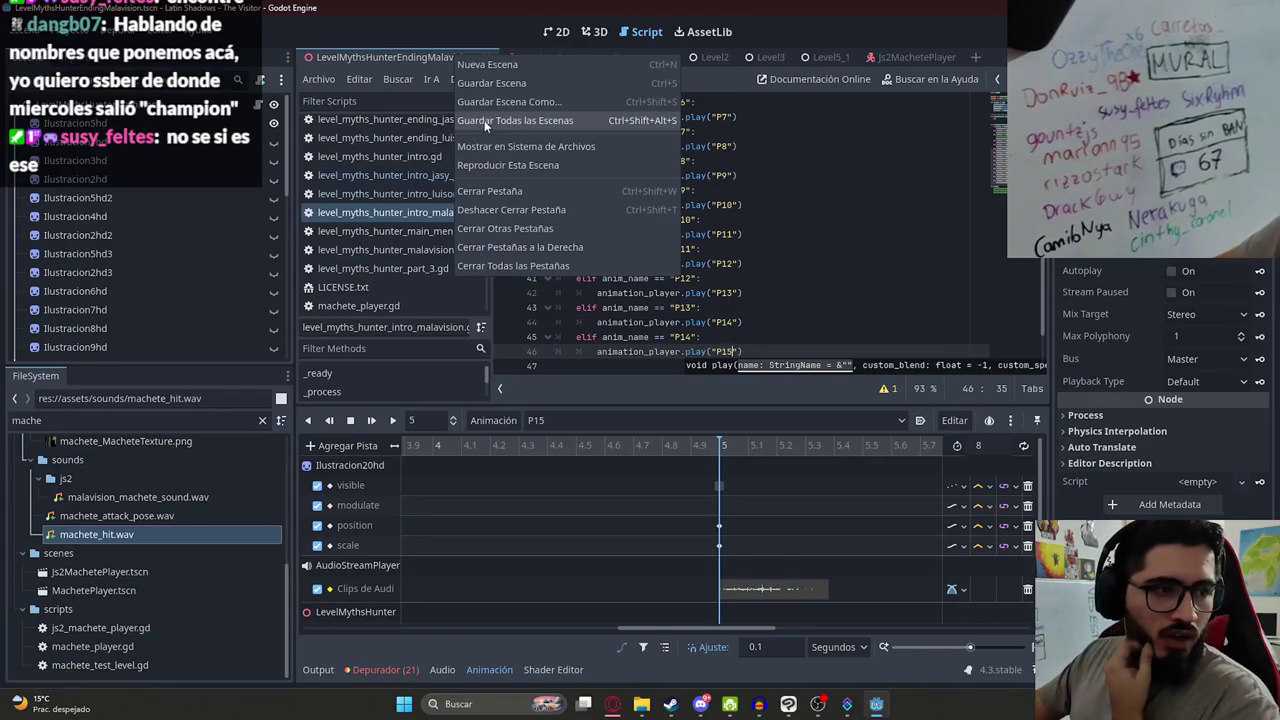
key("Escape")
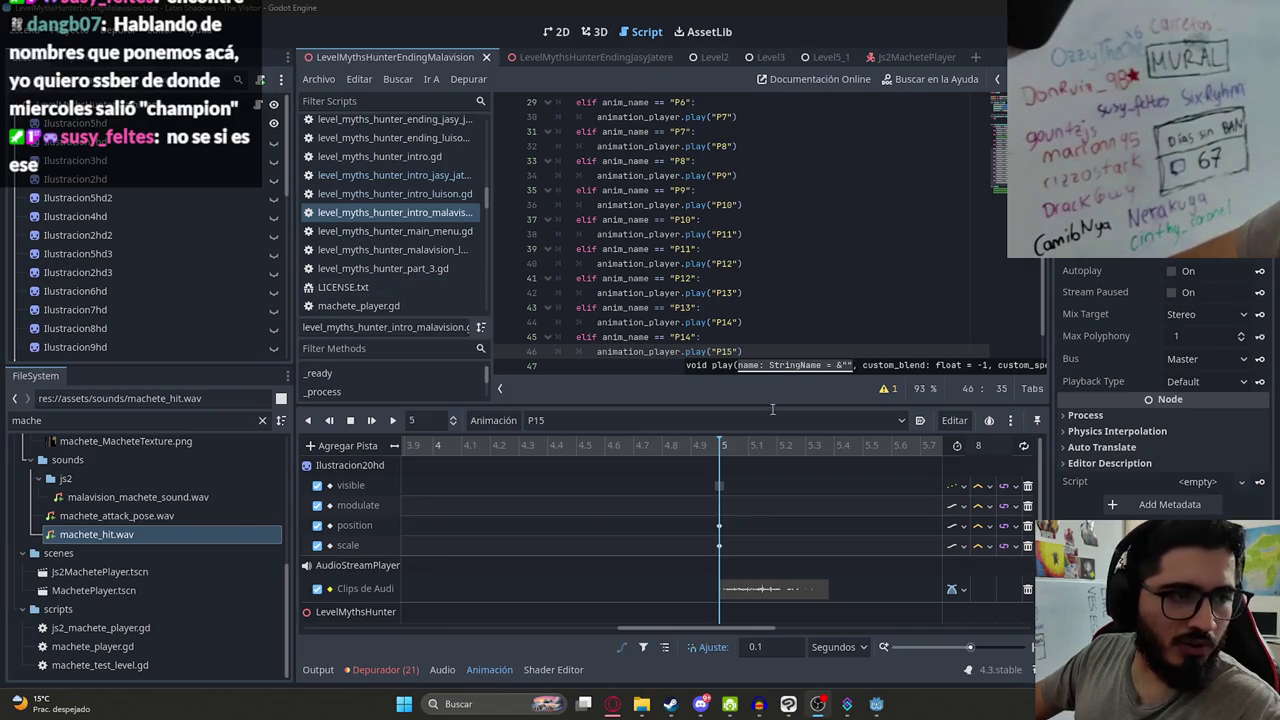
left_click(612, 704)
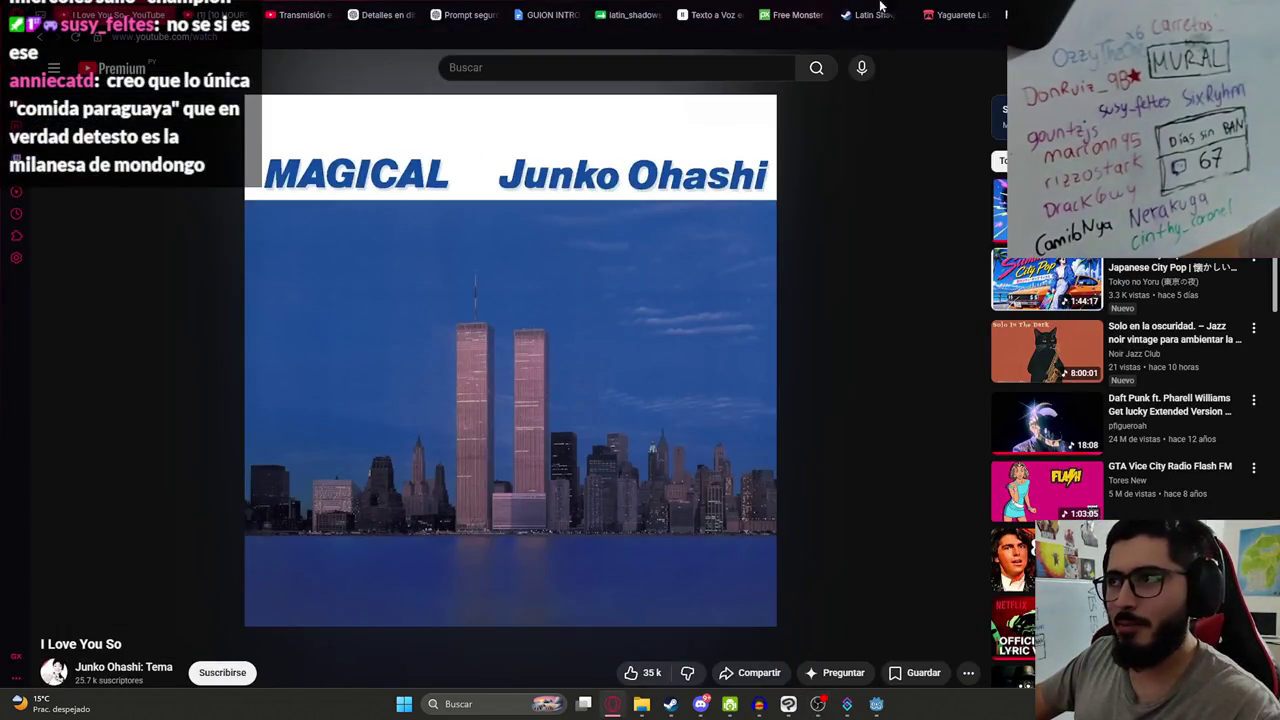
- Search Google Images for 'chipa cuerito' and preview the Pireca o Chipa Cuerito recipe image
key("ctrl+Tab")
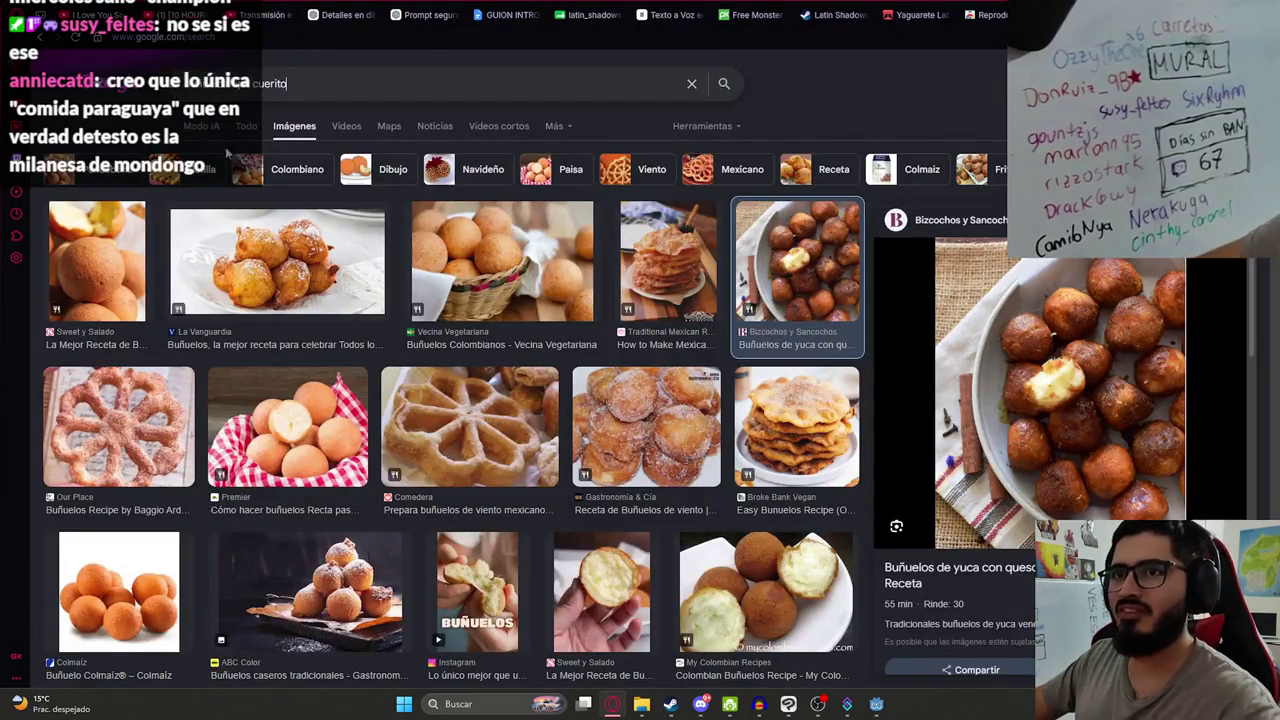
left_click(260, 97)
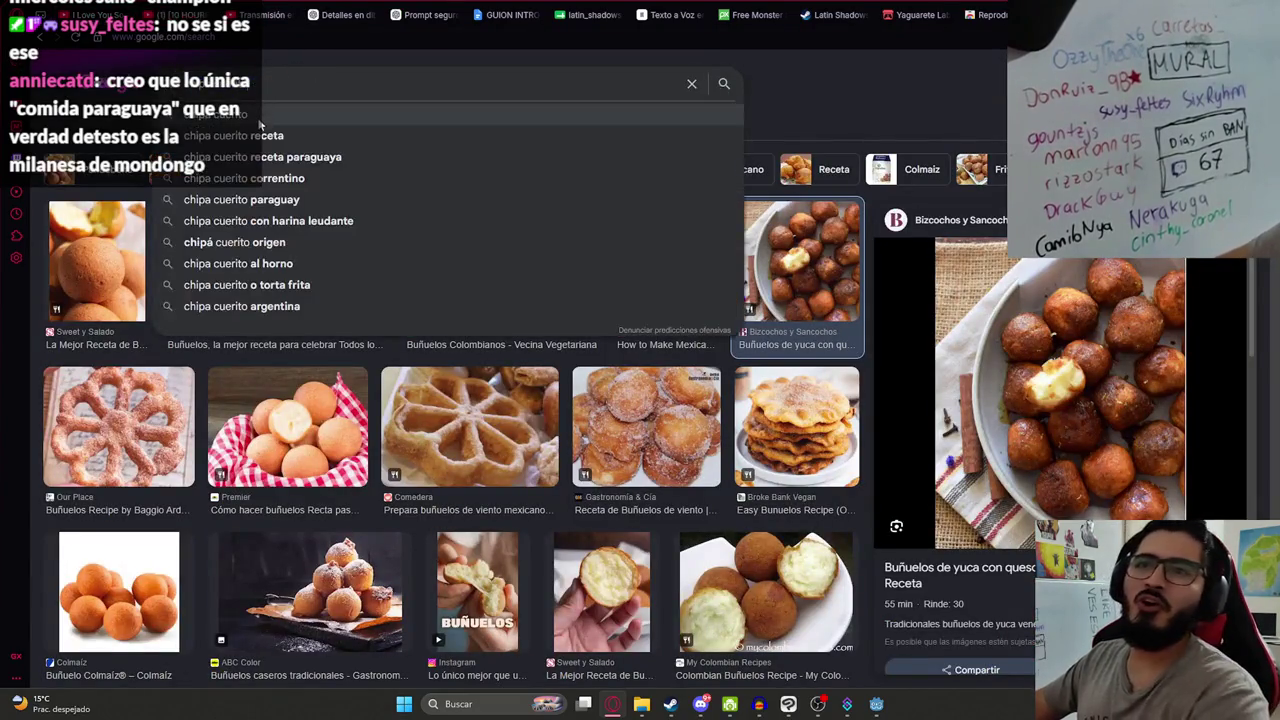
key("Return")
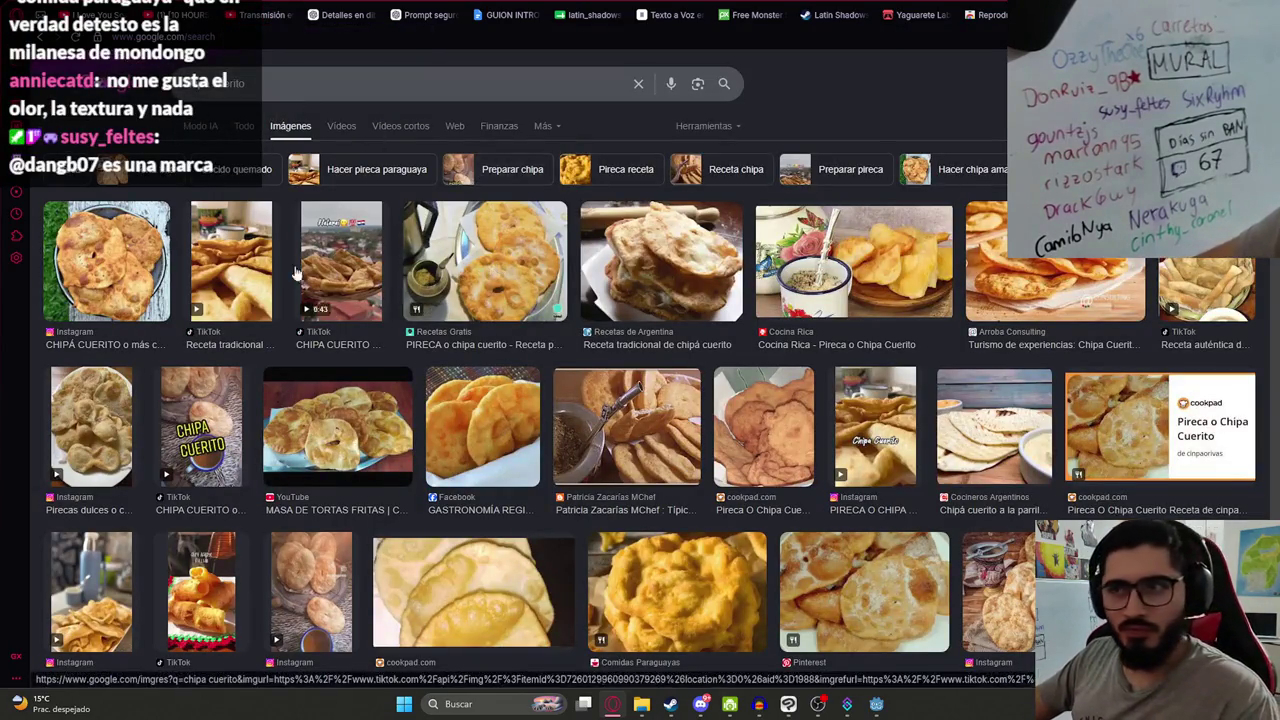
left_click(137, 270)
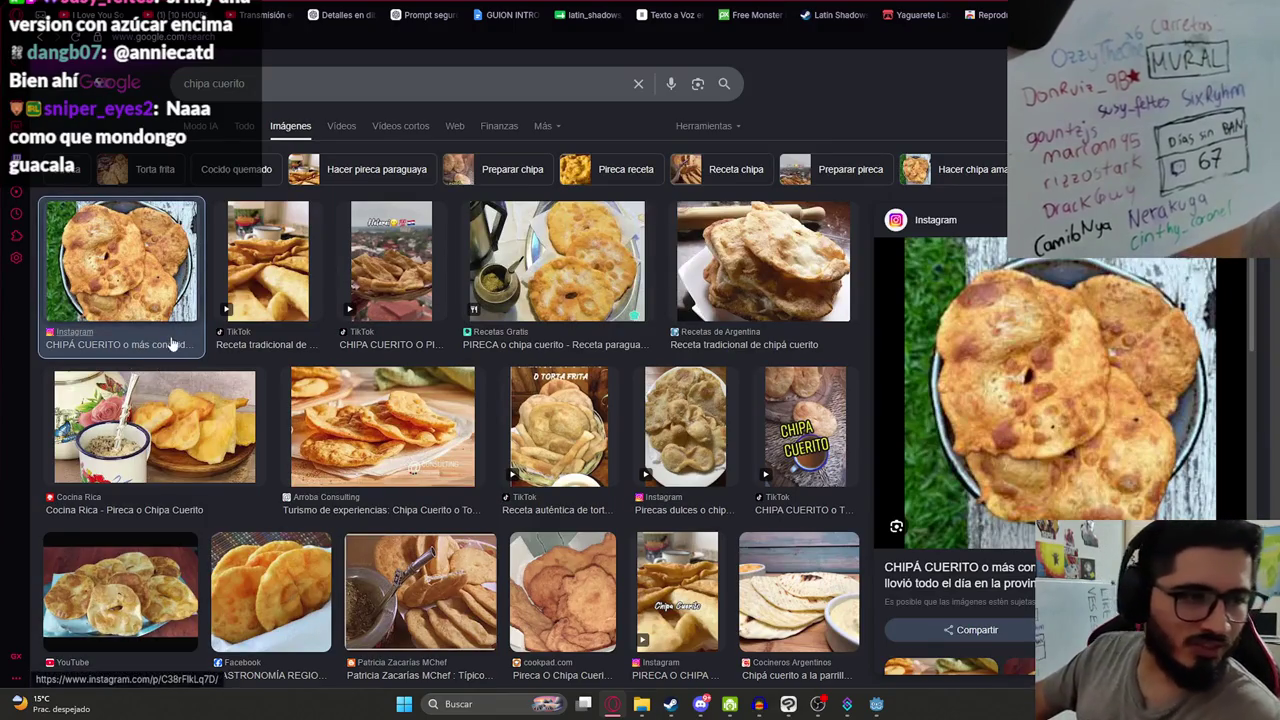
scroll(675, 490, "down", 3)
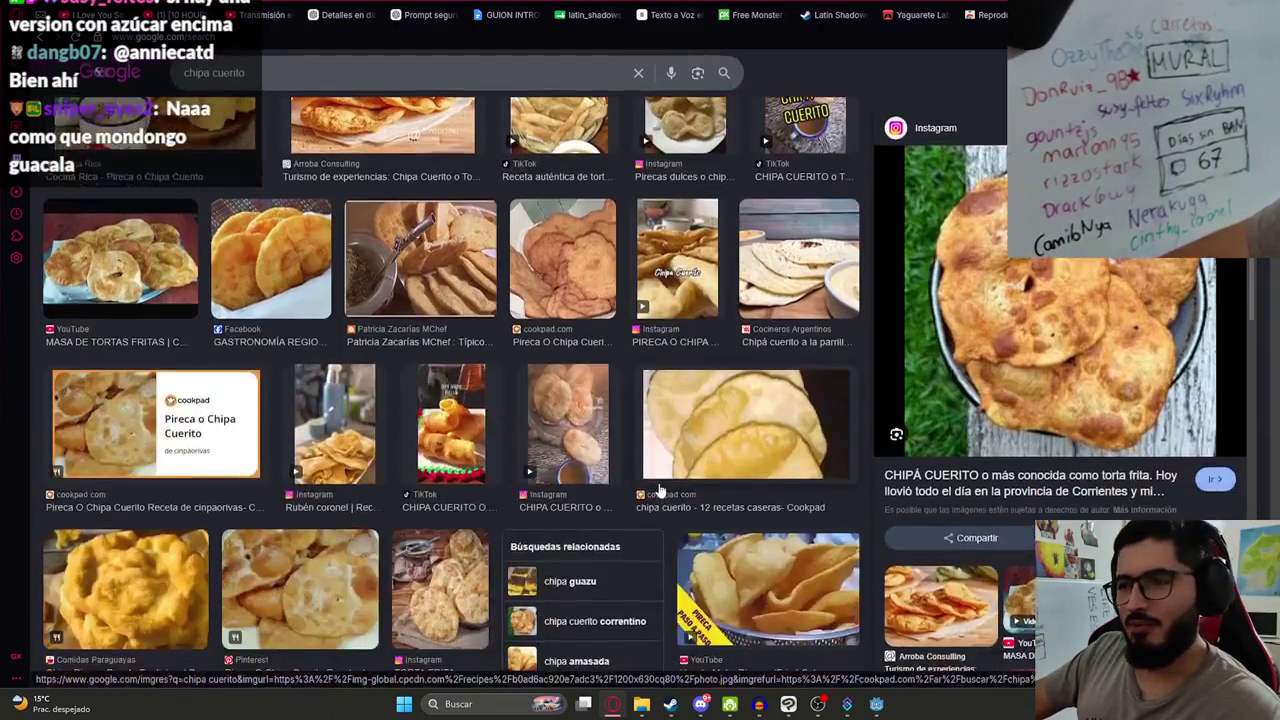
scroll(335, 482, "down", 1)
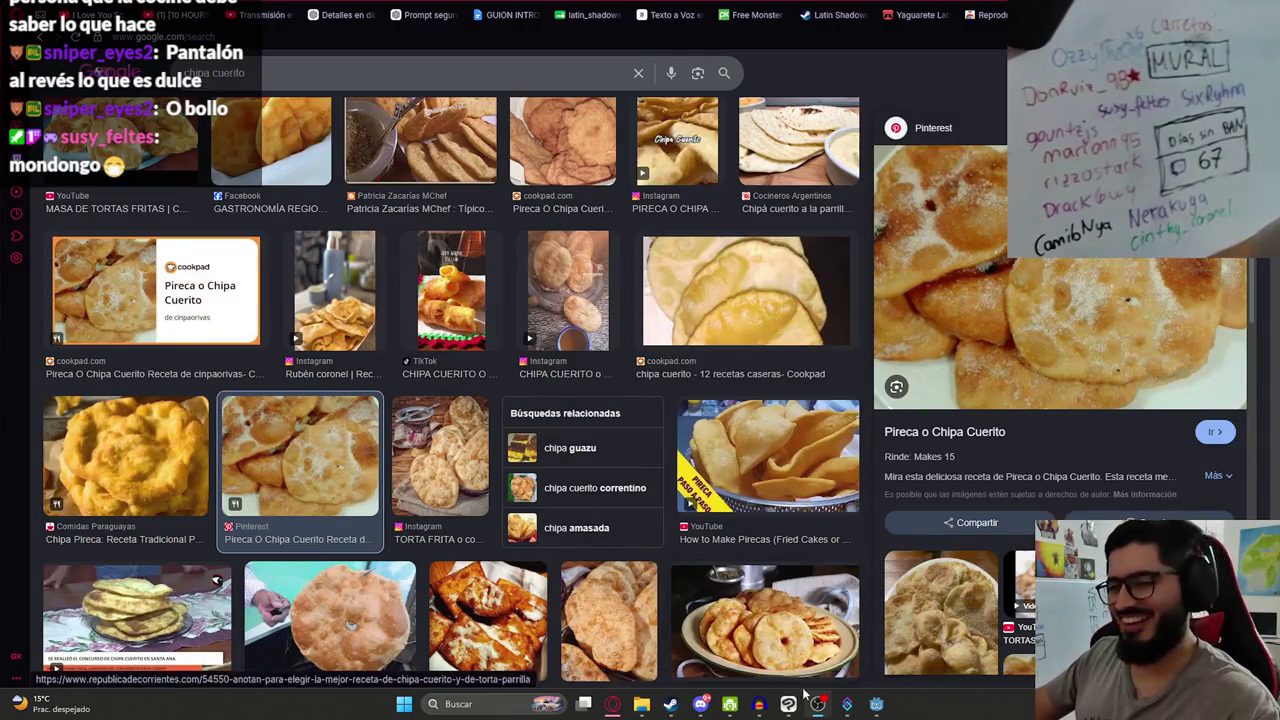
left_click(876, 704)
- Play the current scene from the scene tab menu, then stop it with F8
left_click(359, 79)
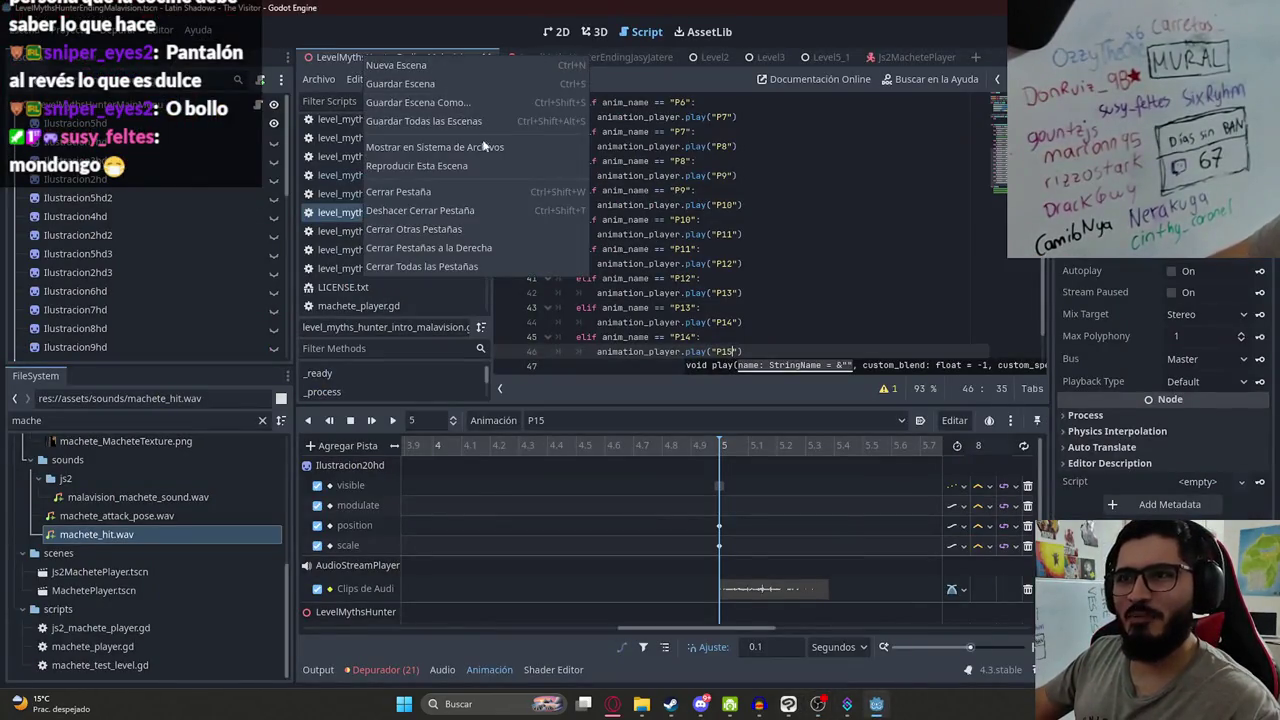
left_click(479, 157)
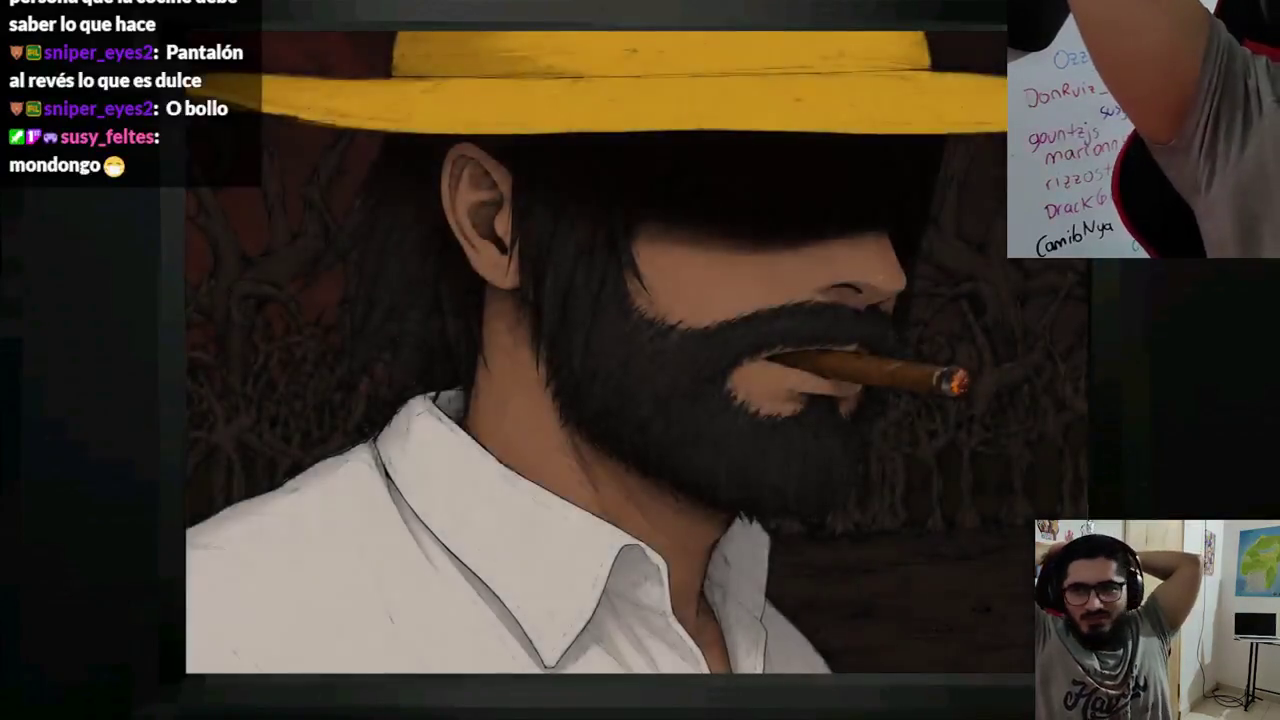
key("F8")
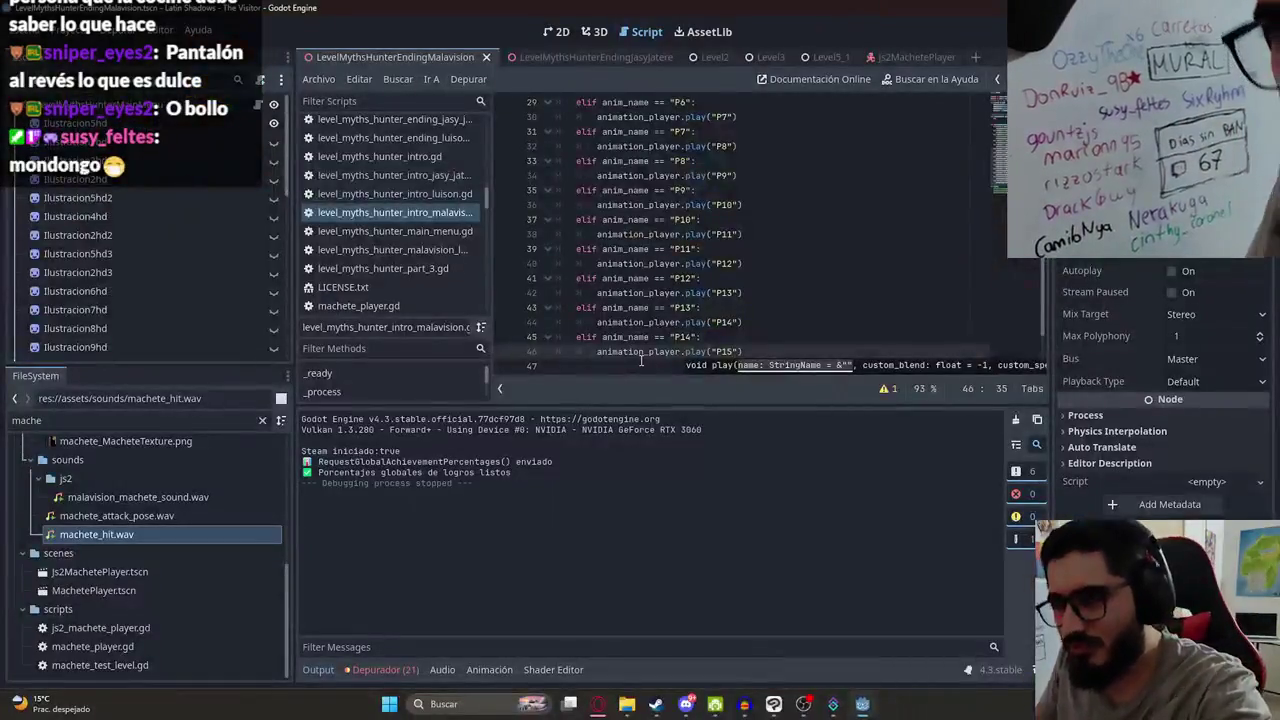
- Toggle ColorRectTVEffect's visibility and run the project with F5
scroll(220, 320, "down", 5)
scroll(218, 320, "down", 1)
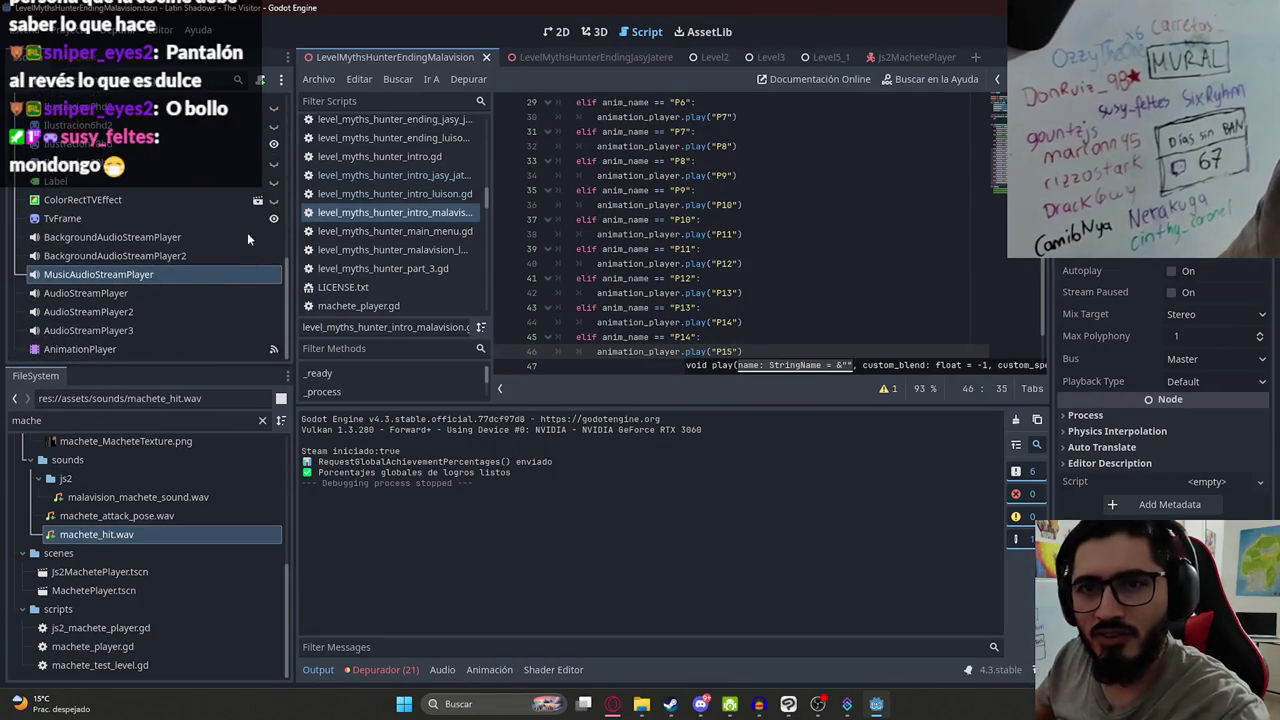
left_click(273, 203)
right_click(430, 57)
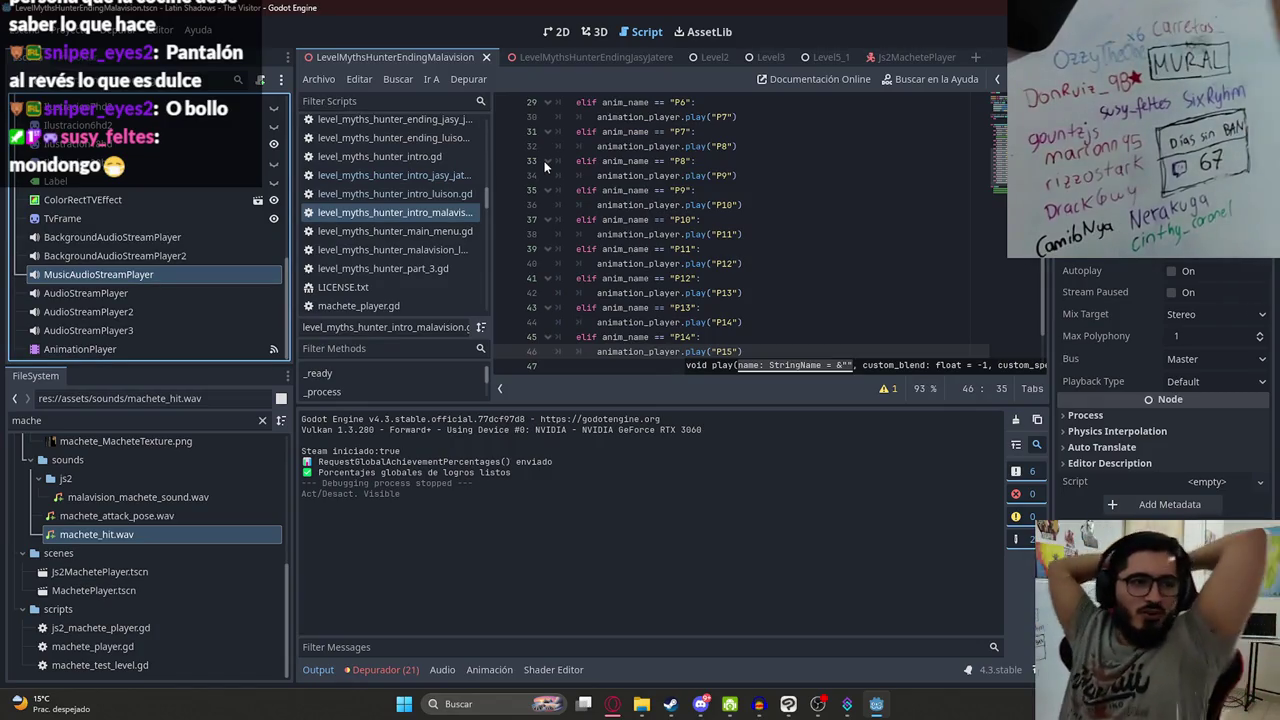
key("F5")
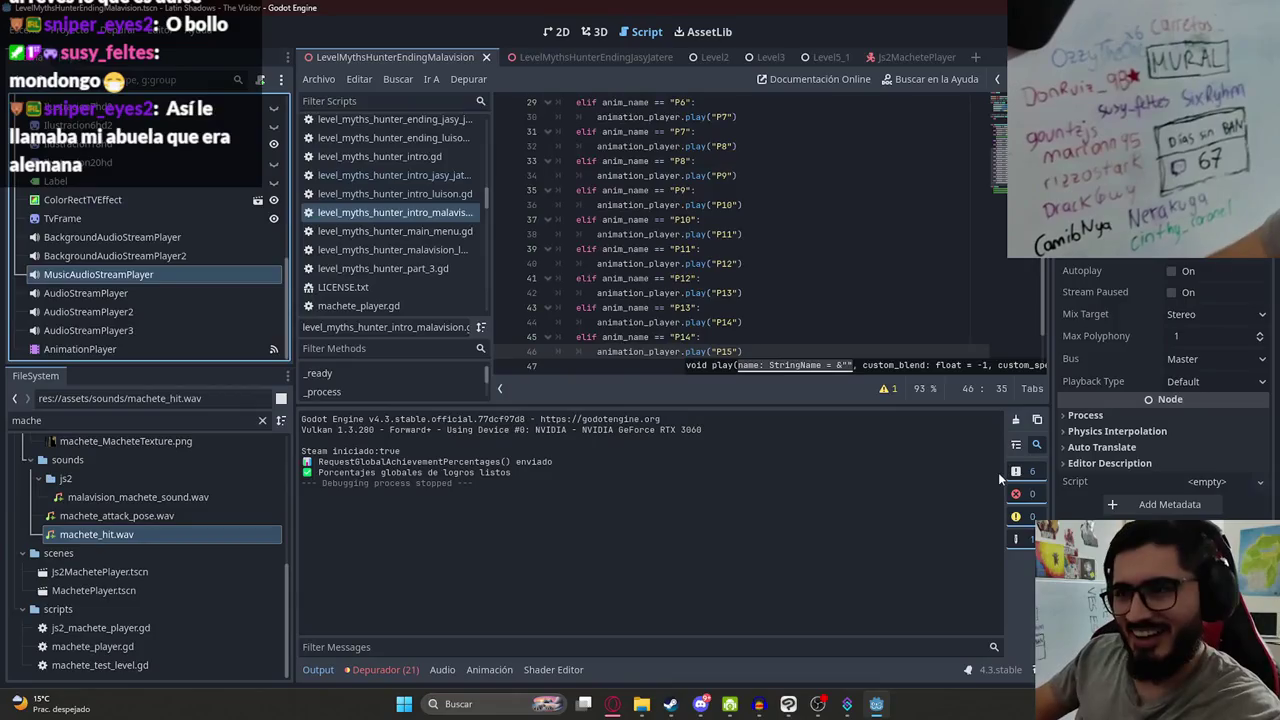
- Return to the 2D scene view after the test run ends
left_click(556, 31)
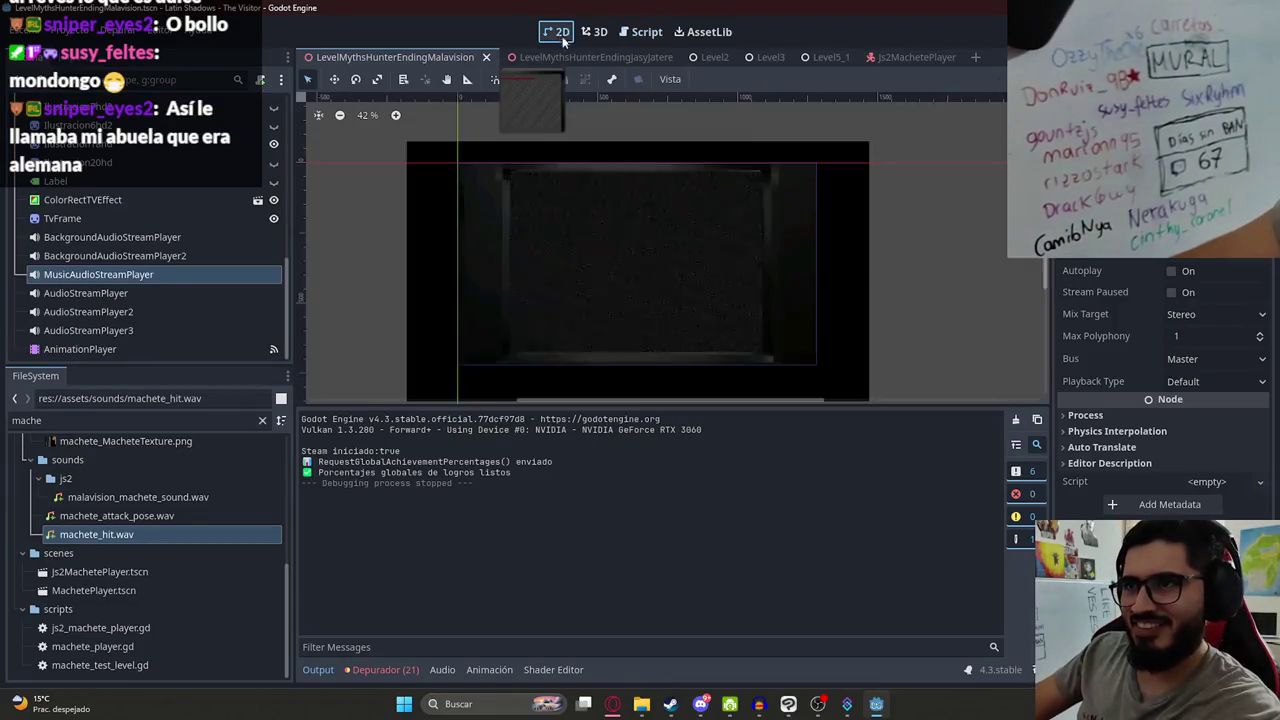
- Select the AnimationPlayer, look through P13, and open the P12 animation
left_click(120, 345)
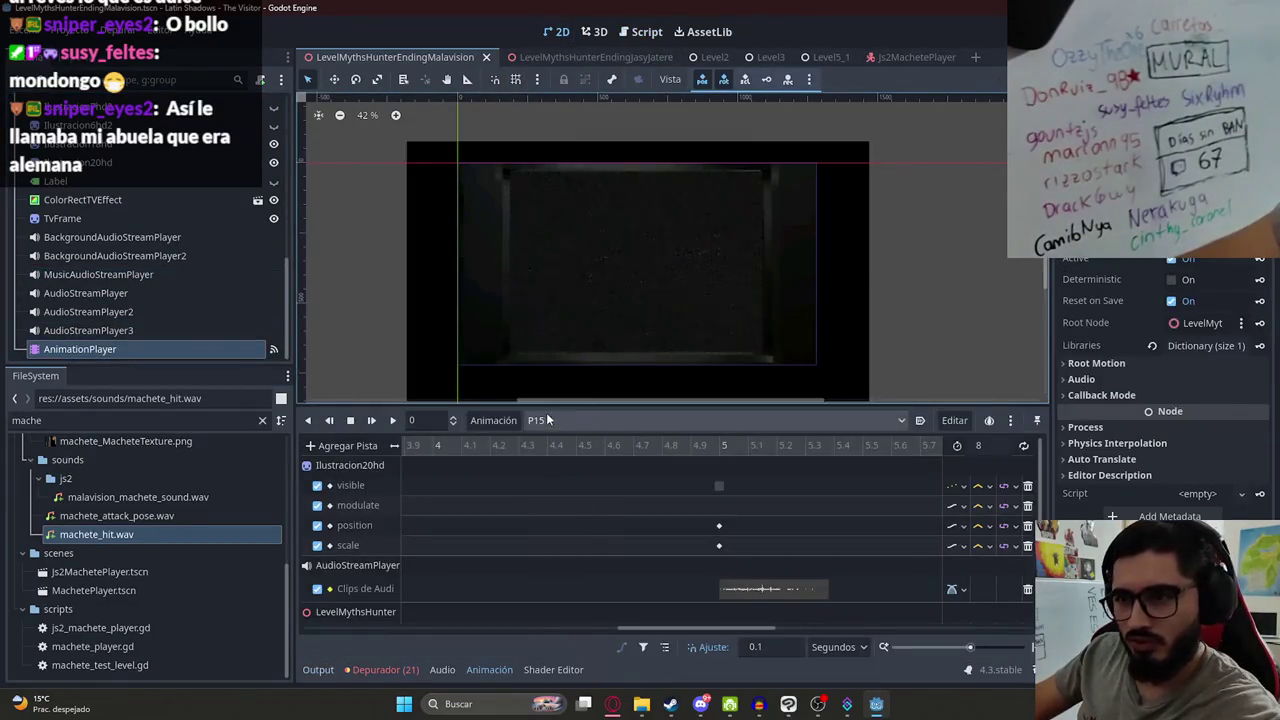
left_click(548, 420)
left_click(571, 476)
left_click_drag(491, 447, 755, 470)
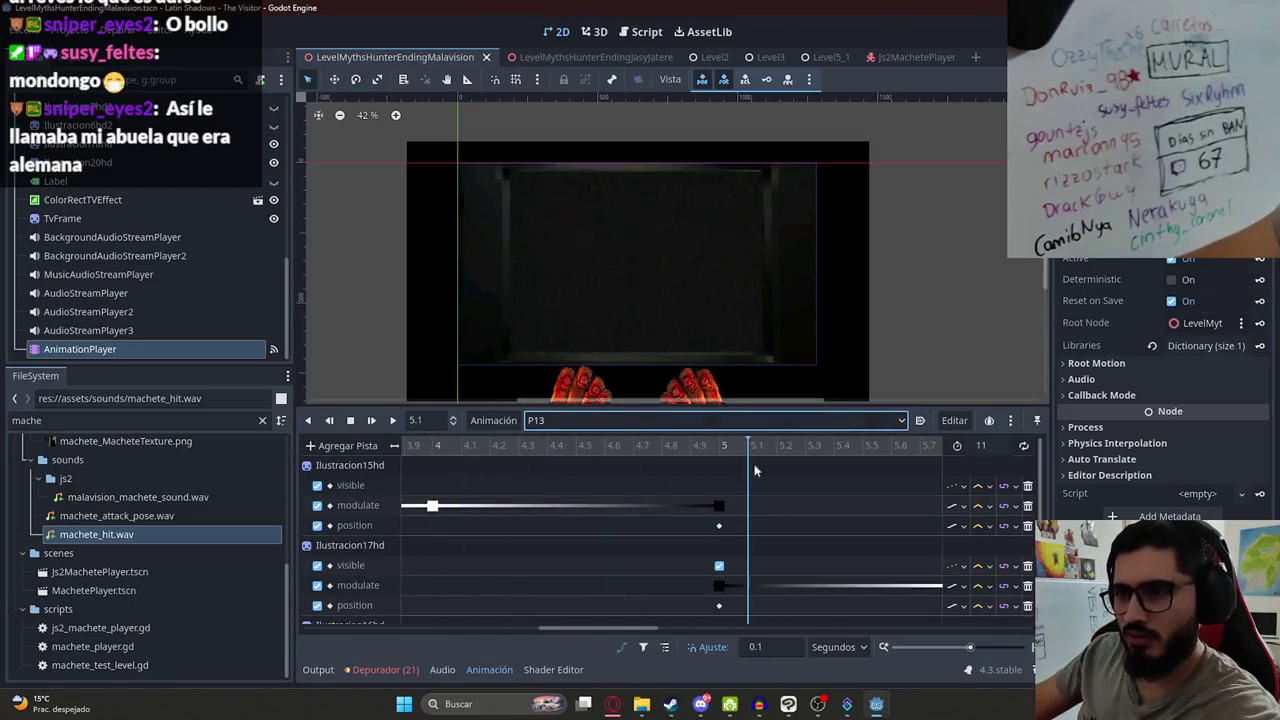
left_click(575, 420)
left_click(562, 677)
left_click(572, 420)
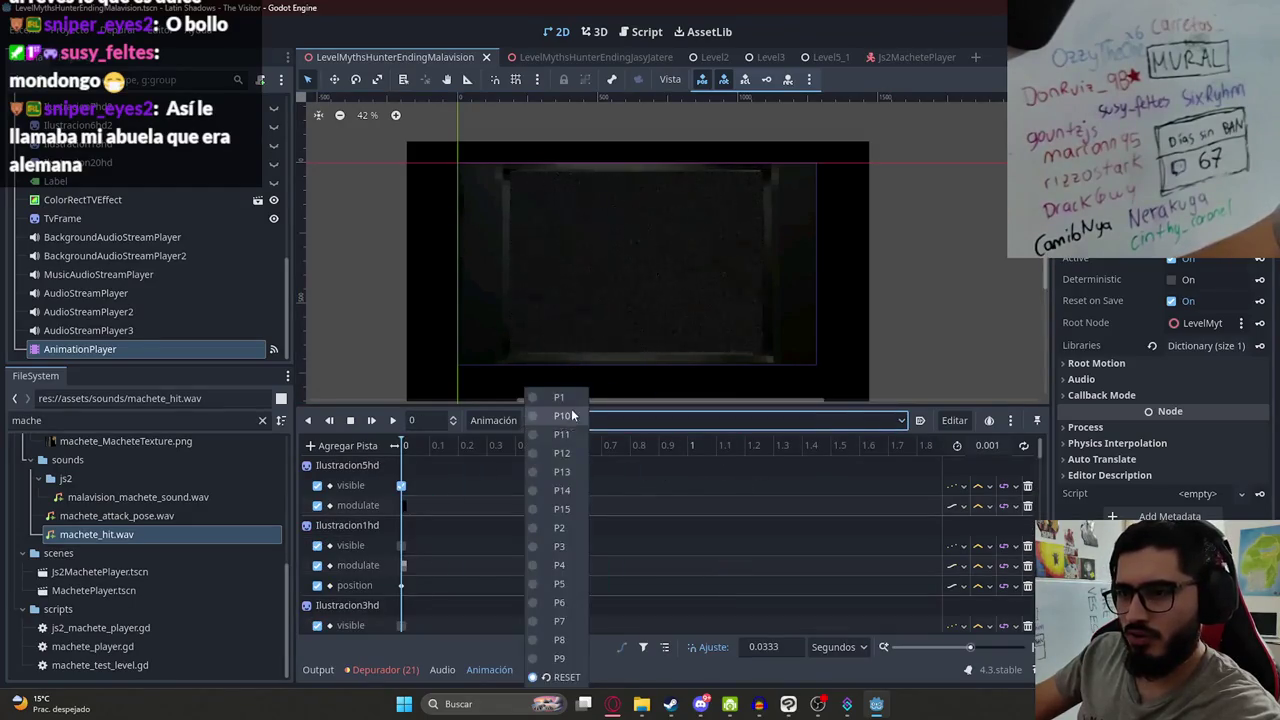
left_click(562, 471)
scroll(443, 443, "down", 10)
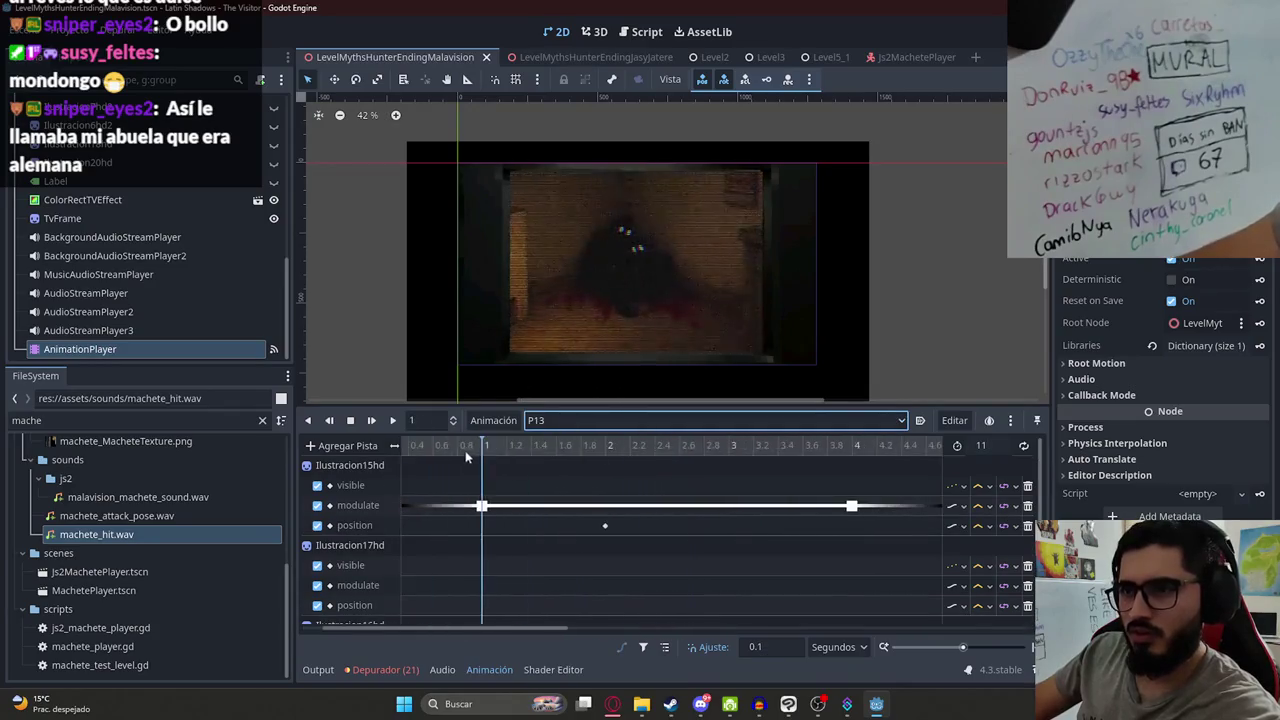
left_click(545, 420)
left_click(567, 678)
left_click(568, 420)
left_click(561, 453)
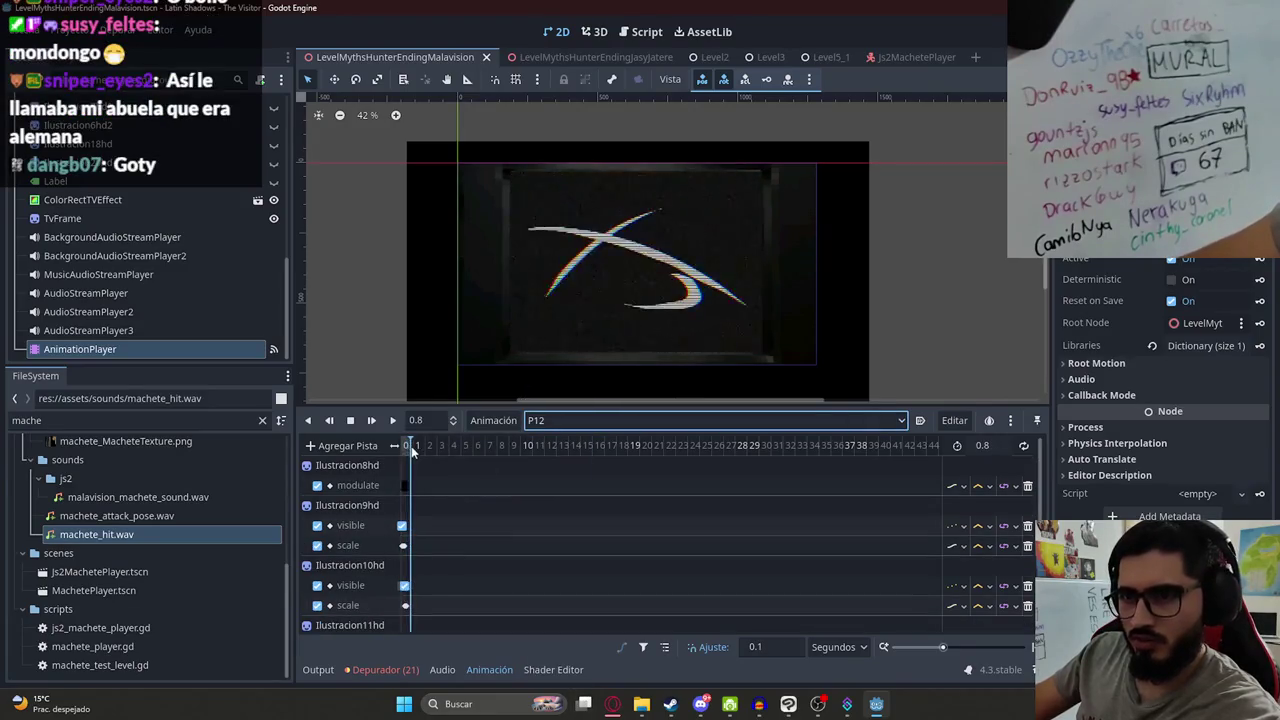
- Move P12's Ilustracion10hd visibility key to 0 s, preview P12, and save the scene
scroll(419, 462, "up", 10)
scroll(418, 460, "up", 3)
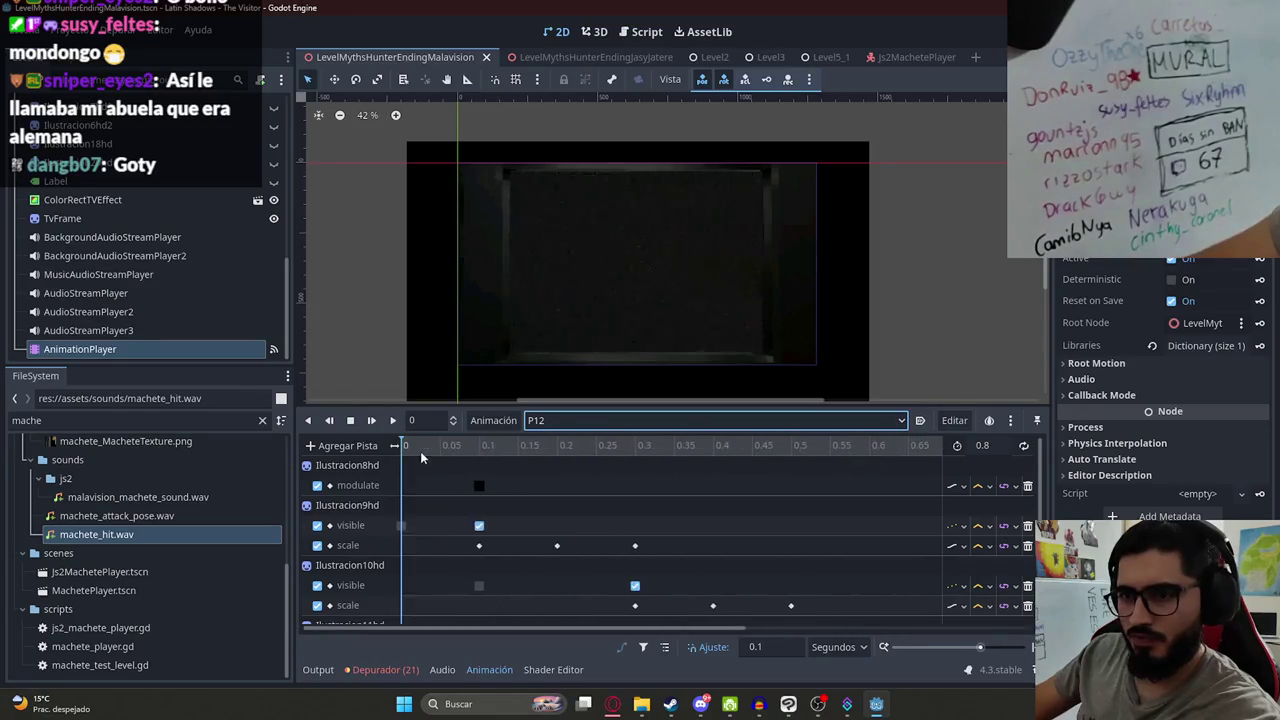
scroll(474, 500, "down", 5)
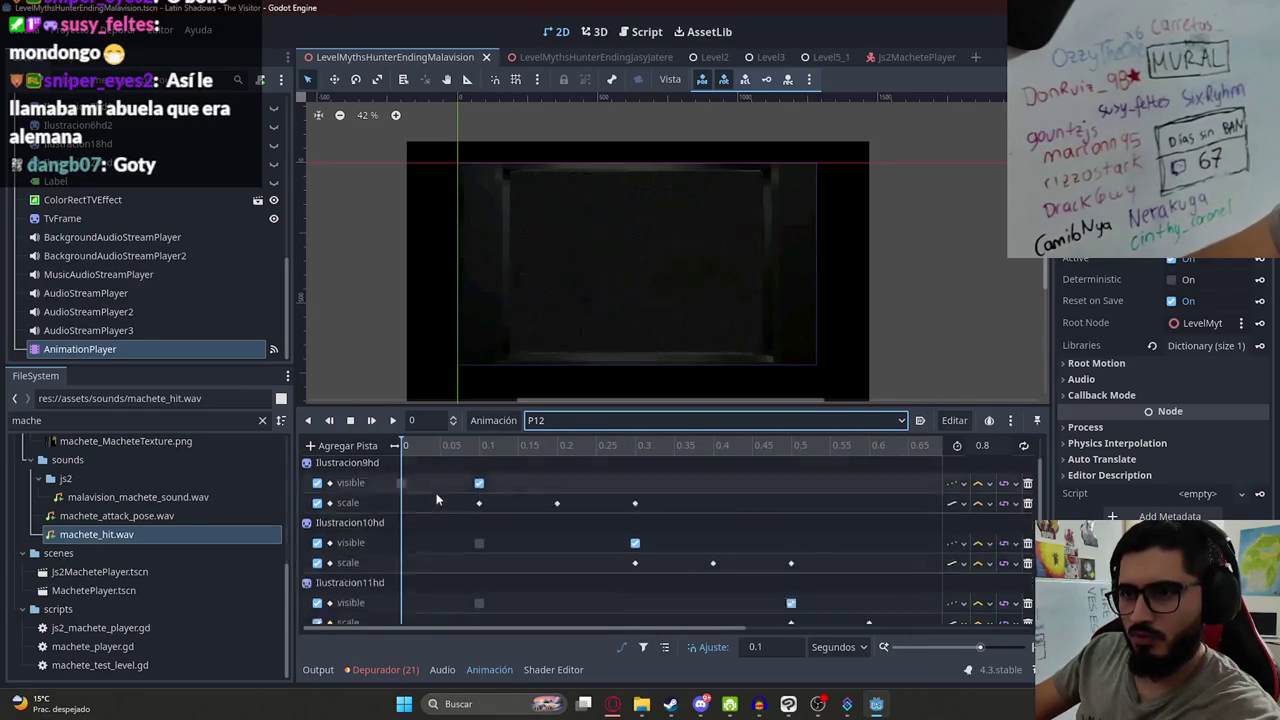
scroll(486, 562, "up", 5)
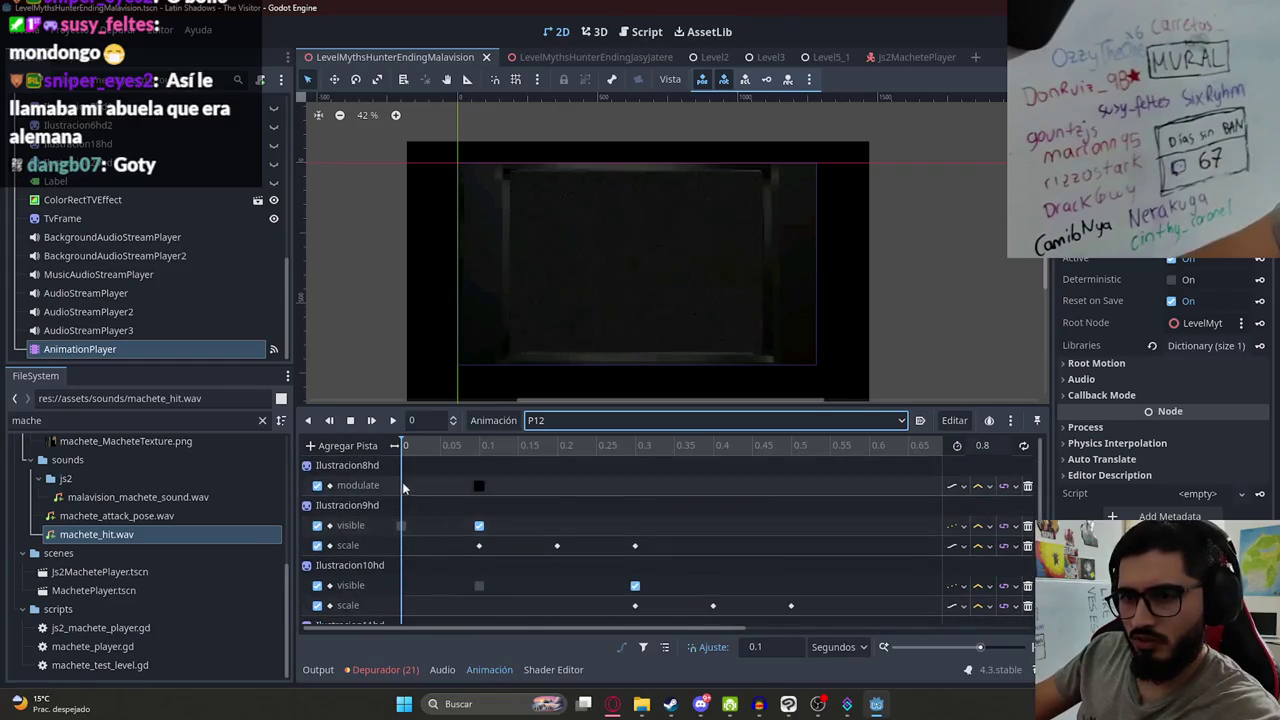
scroll(437, 545, "down", 3)
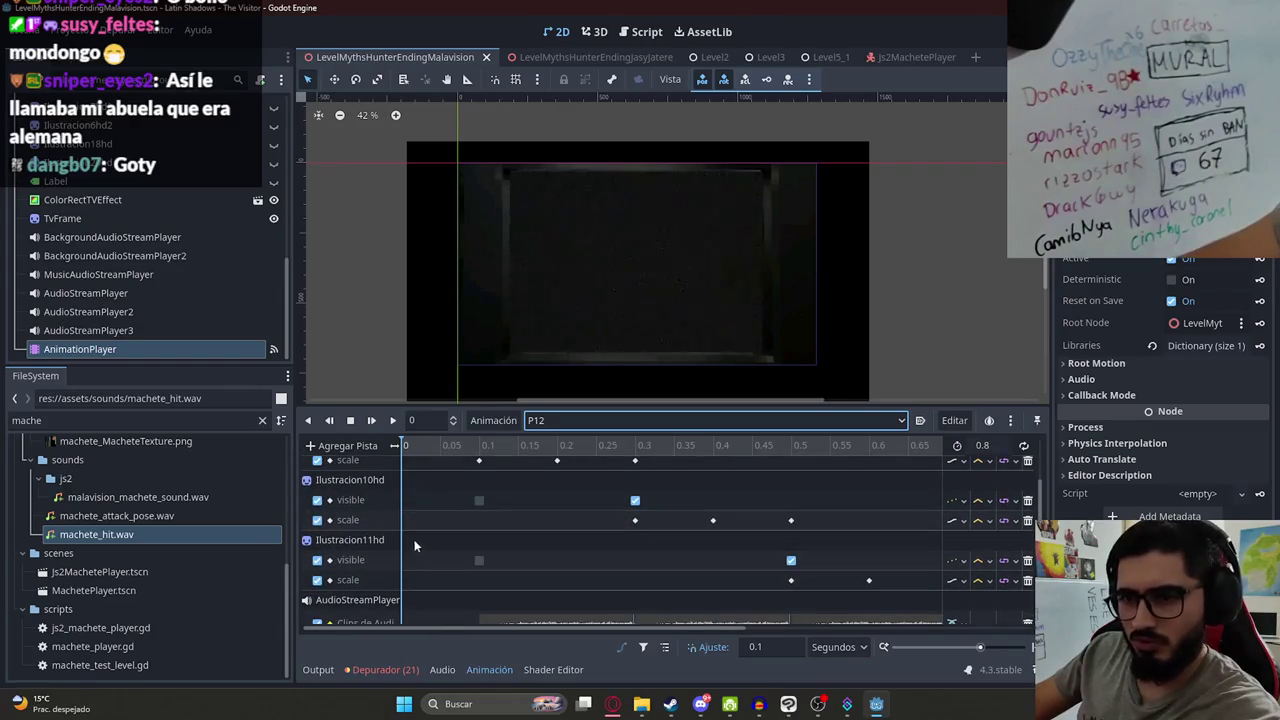
left_click_drag(478, 501, 401, 501)
left_click(478, 561)
scroll(477, 559, "down", 5)
scroll(469, 549, "up", 8)
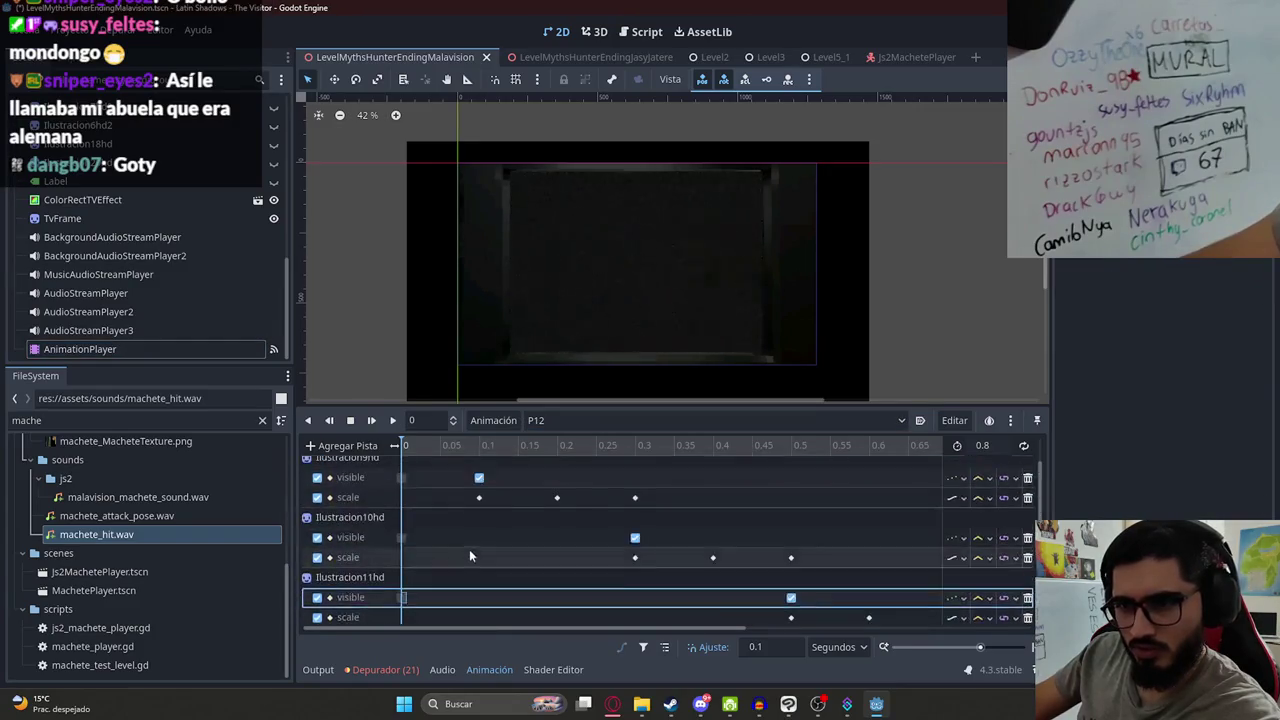
left_click(392, 420)
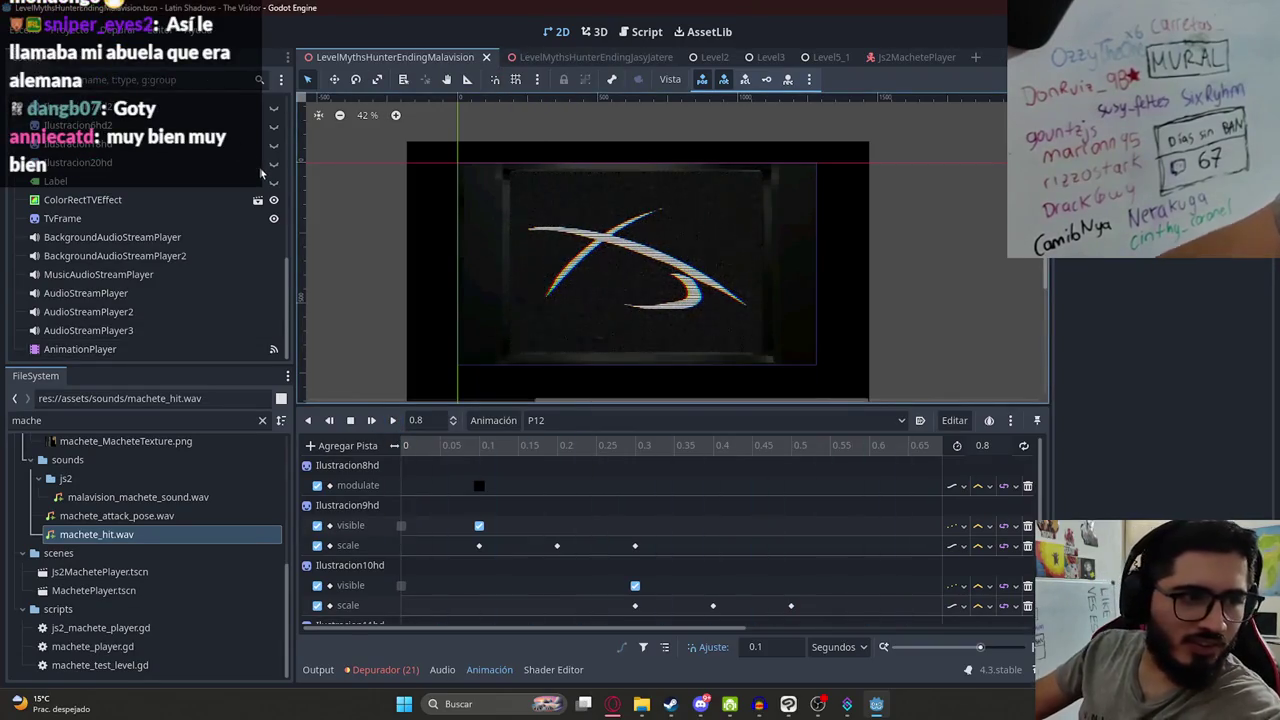
right_click(360, 63)
left_click(407, 162)
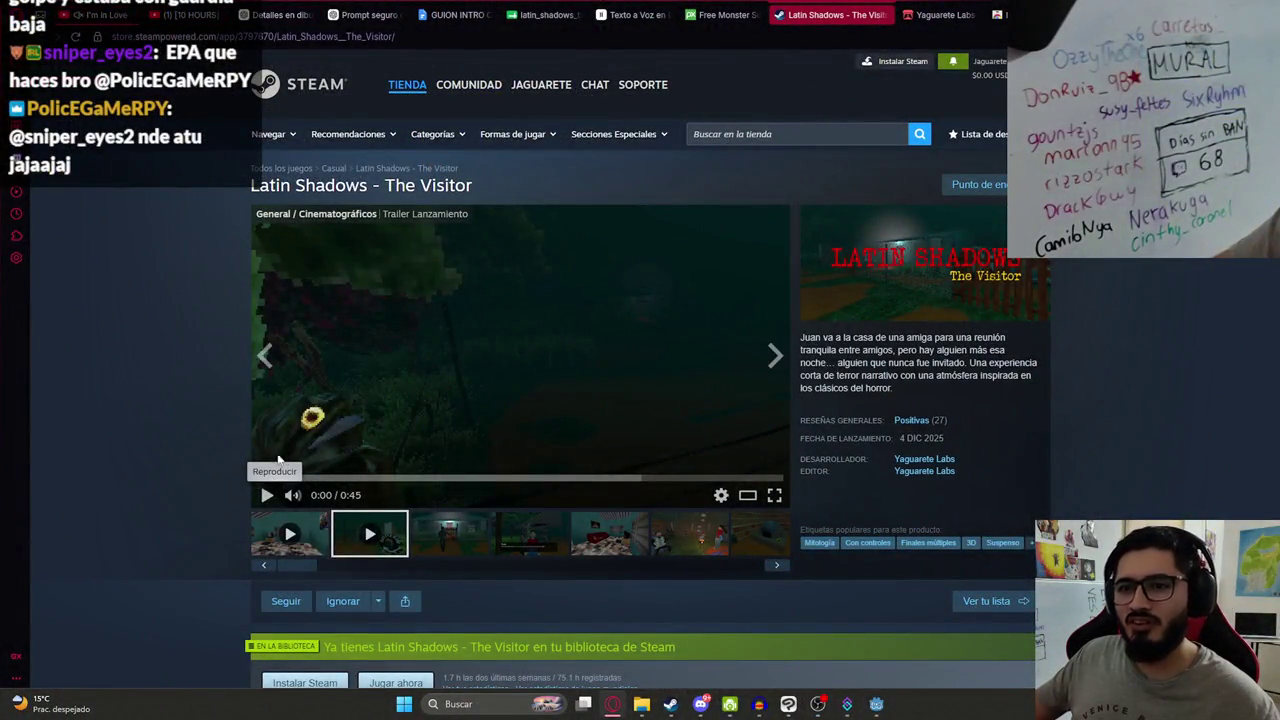
- Play the Latin Shadows - The Visitor launch trailer and pause it on the end card
left_click(265, 496)
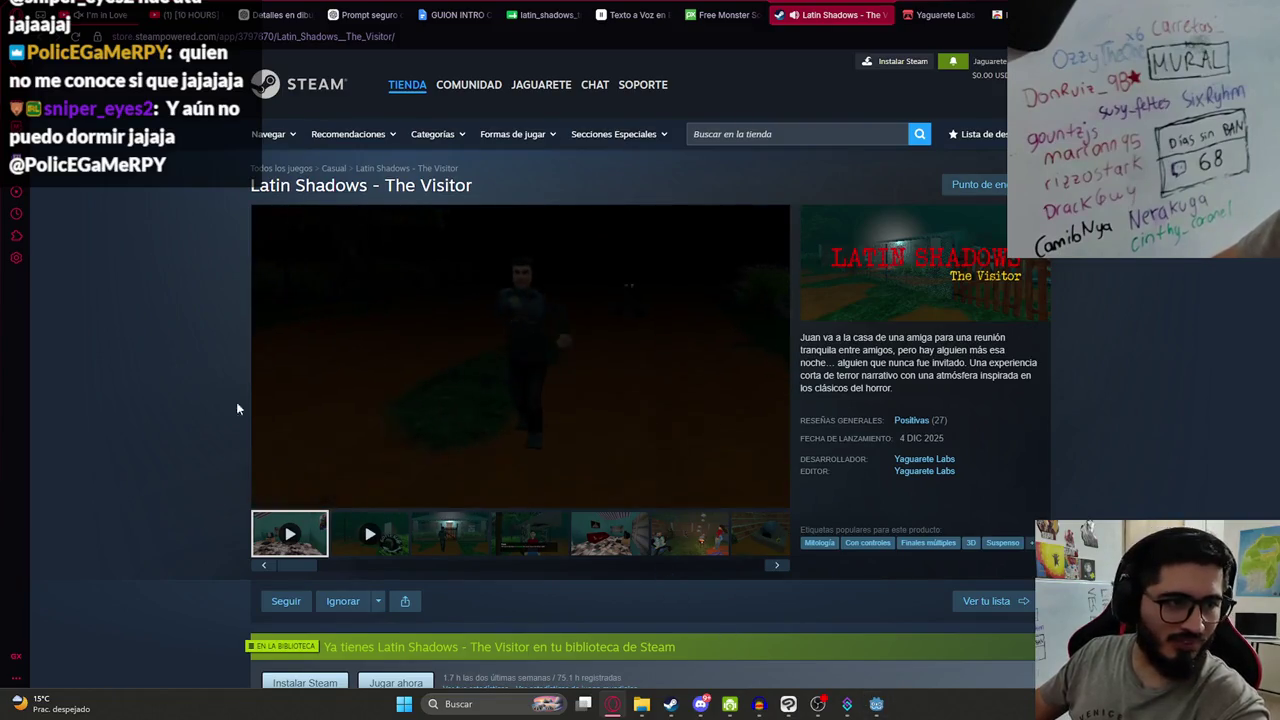
scroll(1038, 487, "down", 3)
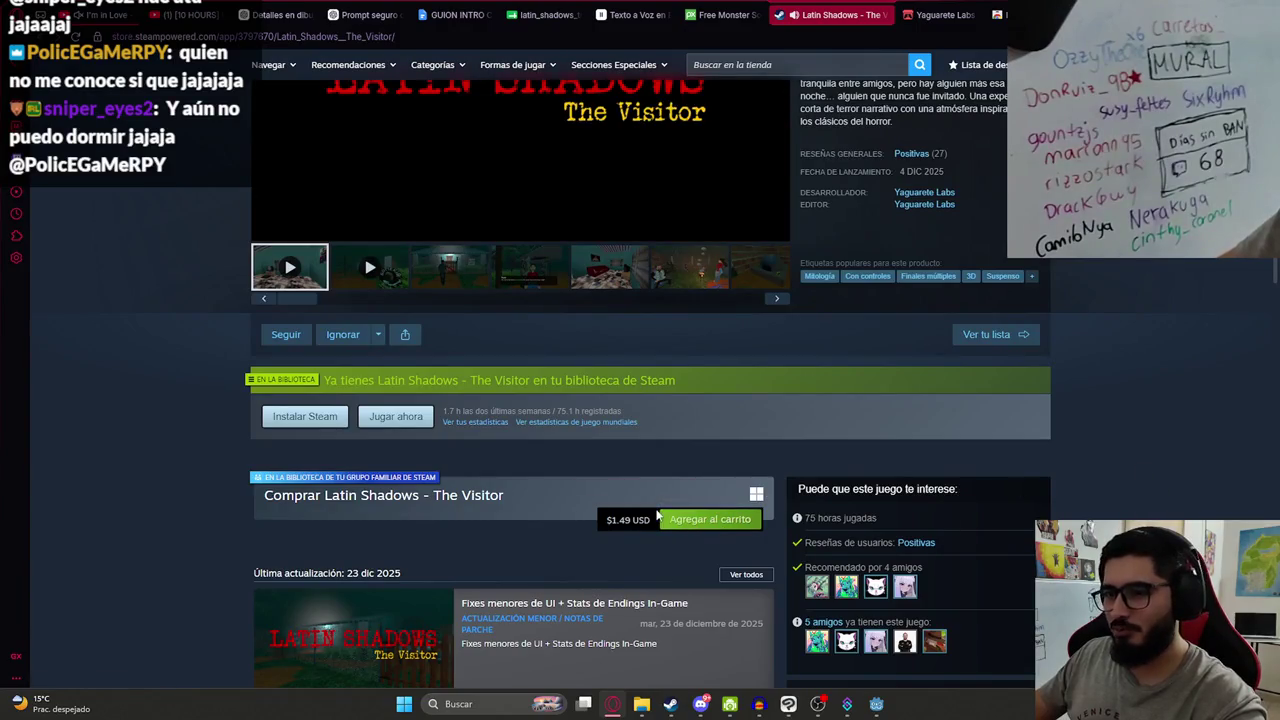
scroll(543, 514, "up", 3)
left_click(267, 495)
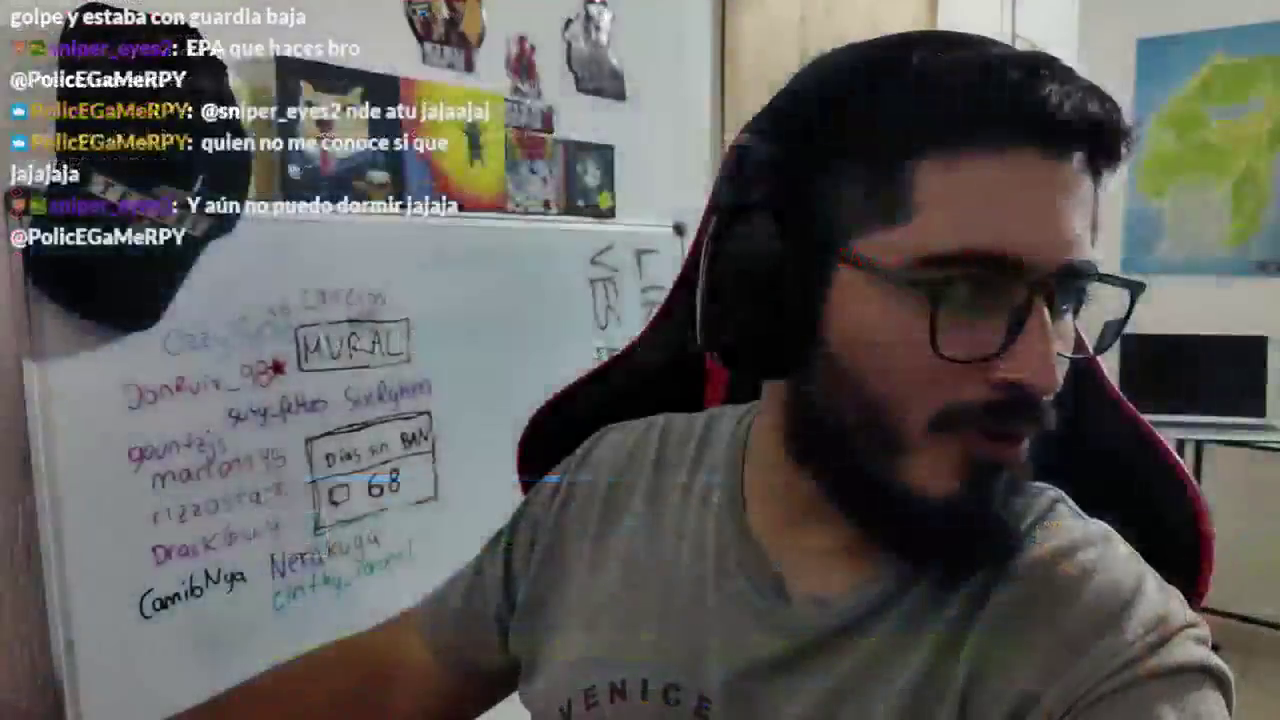